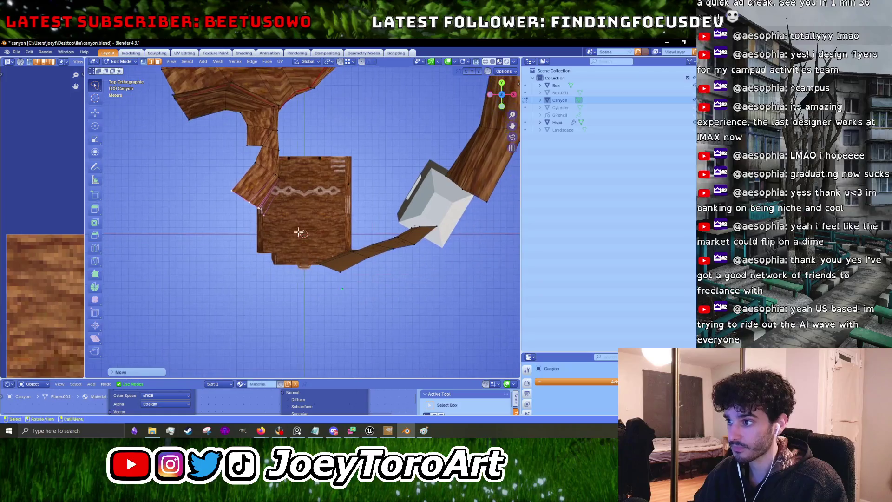
# Extrude the lower strip's end edges twice to extend the canyon wall down-left.
pyautogui.keyDown('shift'); pyautogui.click(320, 266); pyautogui.keyUp('shift')
pyautogui.press('e')
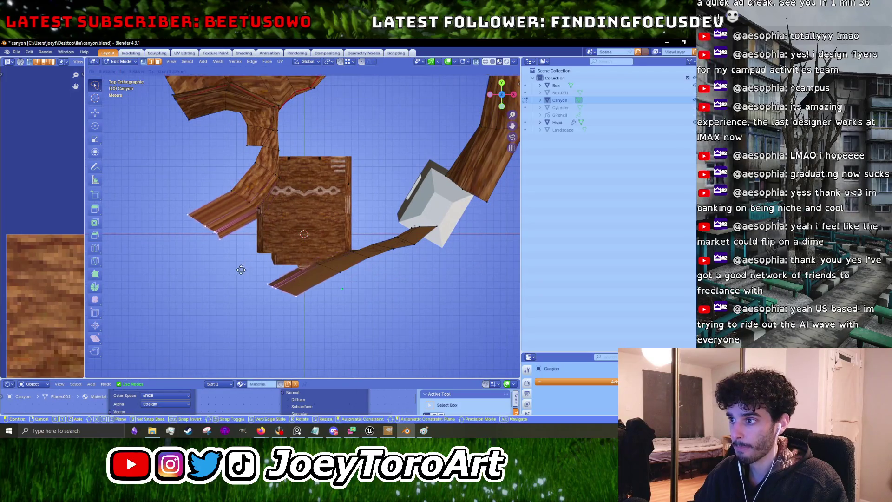
pyautogui.click(168, 281)
pyautogui.click(263, 303)
pyautogui.press('e')
pyautogui.click(198, 306)
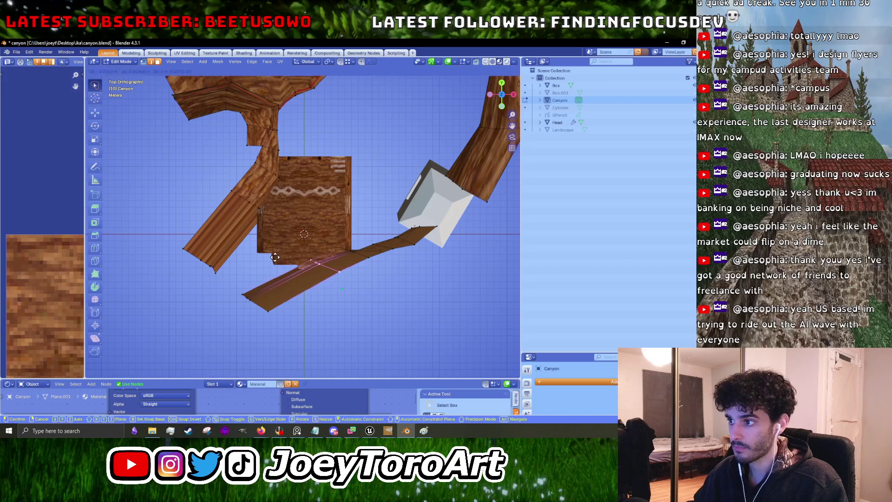
# Reposition the newly extruded faces and edges to shape the new wall strips.
pyautogui.scroll(-3, 305, 232)
pyautogui.scroll(2, 305, 232)
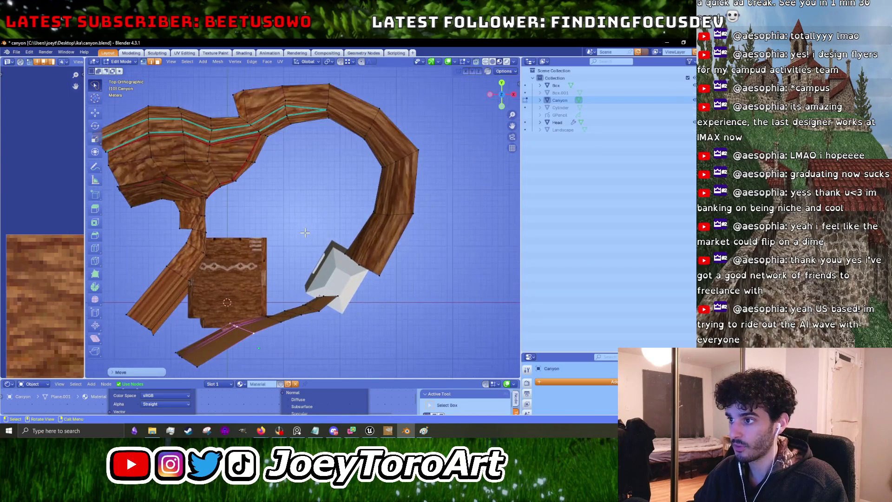
pyautogui.scroll(2, 279, 229)
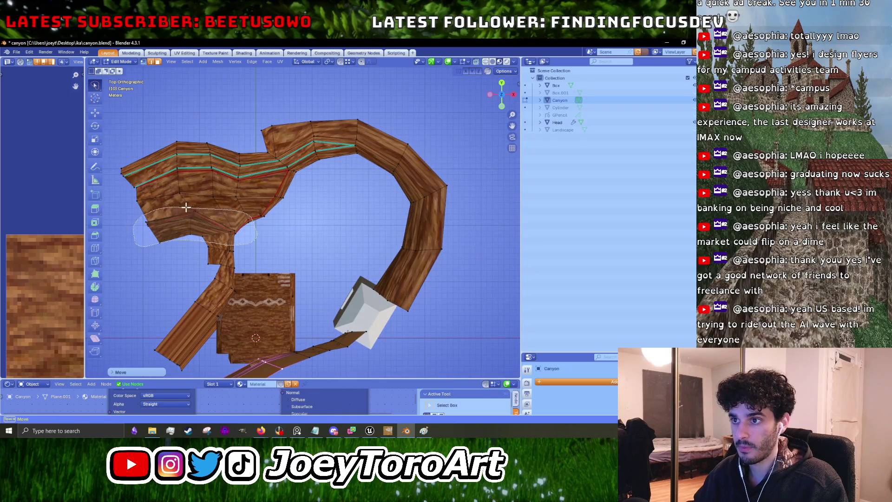
pyautogui.click(180, 242)
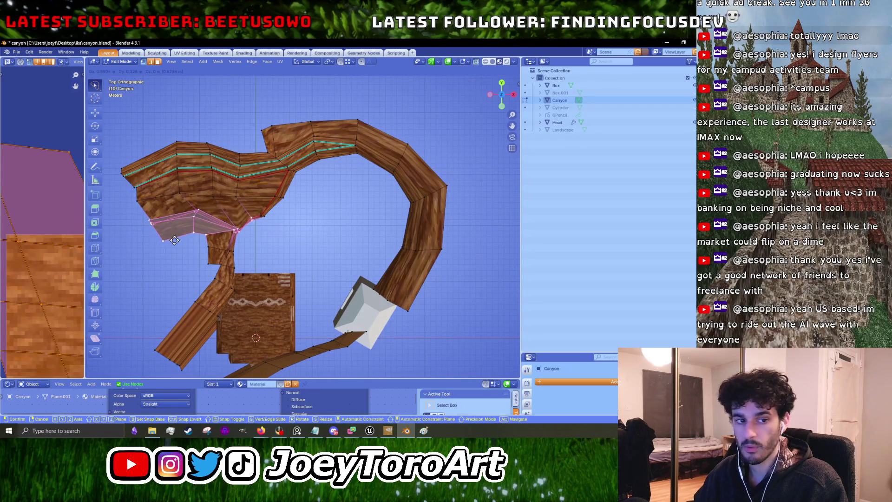
pyautogui.scroll(3, 251, 216)
pyautogui.scroll(2, 251, 216)
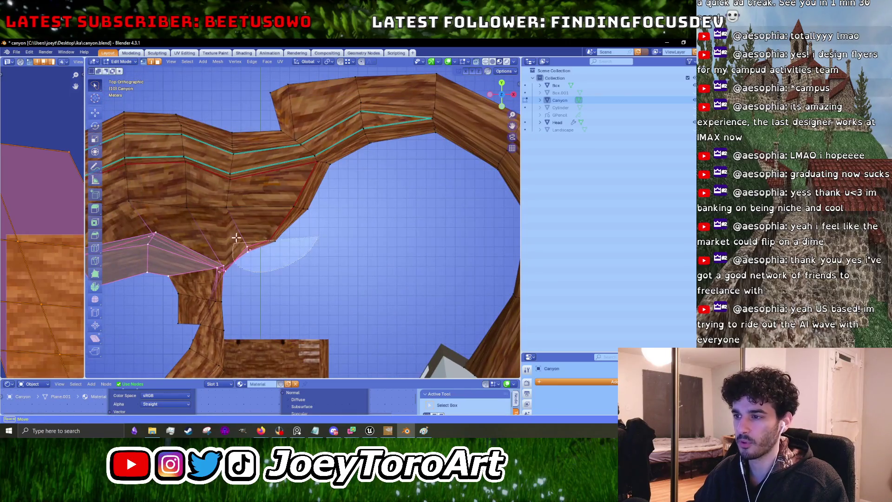
pyautogui.press('g')
pyautogui.click(276, 227)
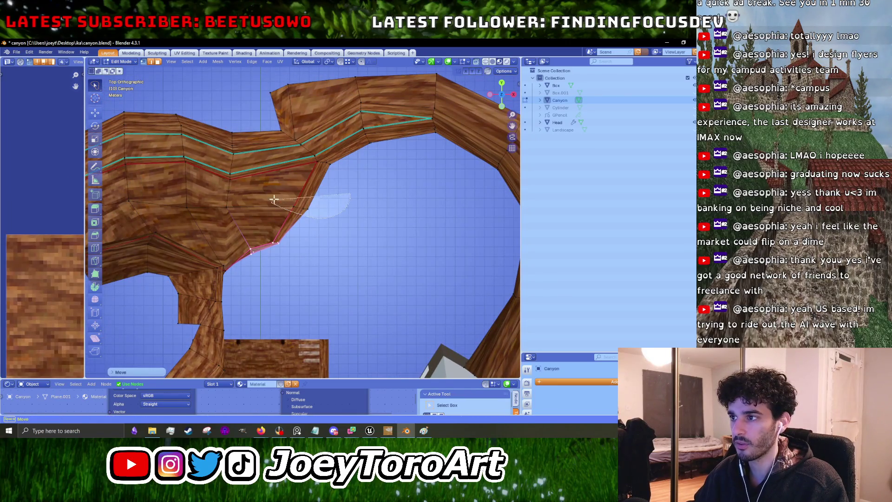
pyautogui.click(333, 185)
# Nudge an inner-edge vertex around the bend and return to Object Mode.
pyautogui.scroll(5, 335, 223)
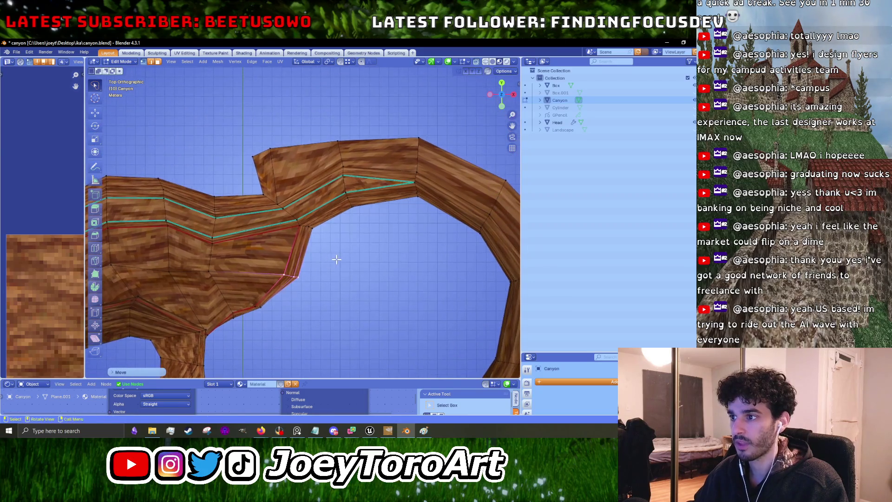
pyautogui.click(261, 194)
pyautogui.press('g')
pyautogui.click(256, 192)
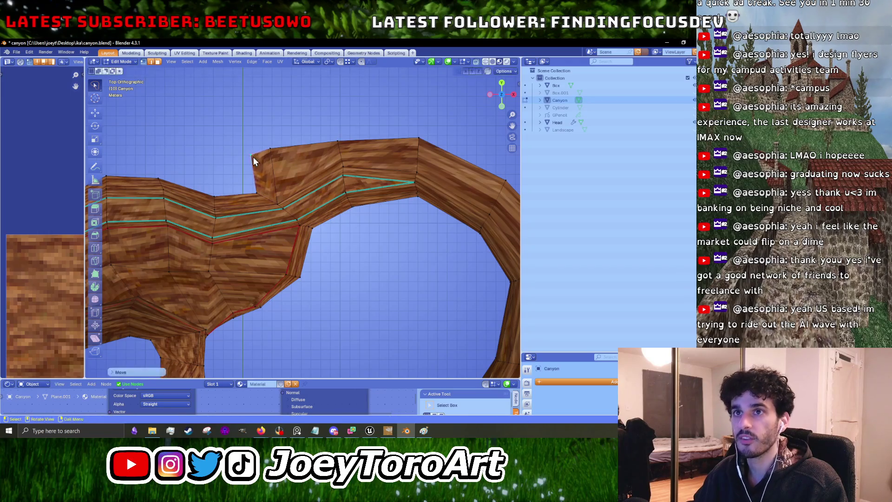
pyautogui.press('Tab')
pyautogui.click(15, 52)
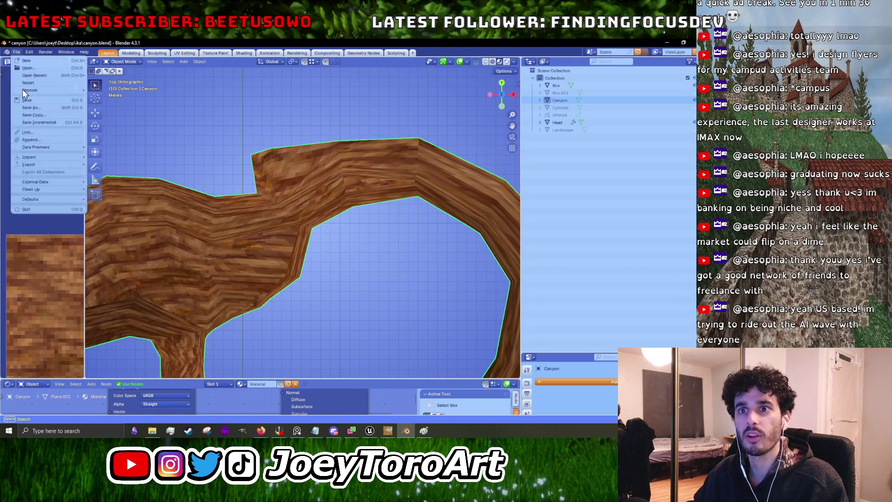
# Export the canyon walls mesh as an FBX file into the ika folder.
pyautogui.moveTo(58, 167)
pyautogui.click(121, 228)
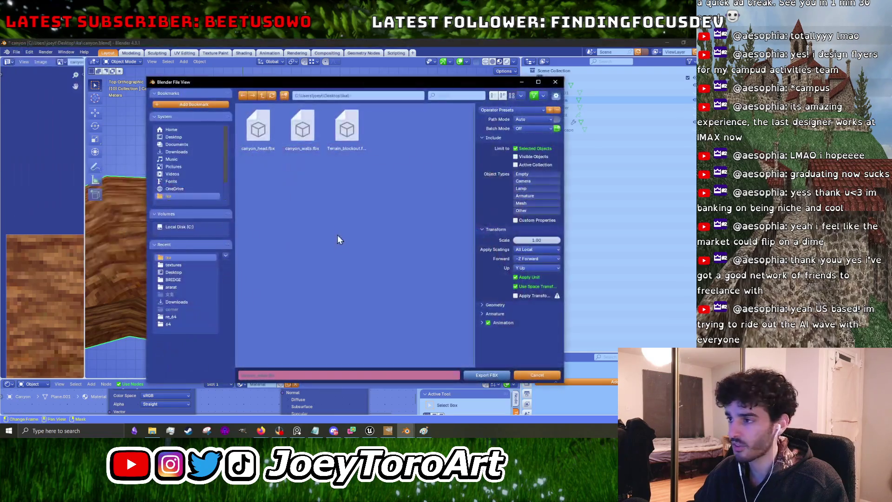
pyautogui.click(487, 375)
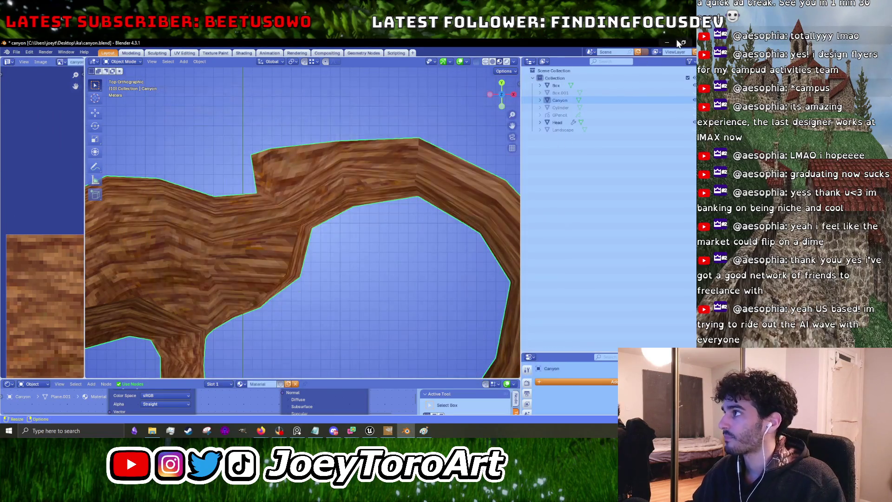
# Switch from Blender to the Unreal Engine editor and enlarge the Content Browser.
pyautogui.click(668, 45)
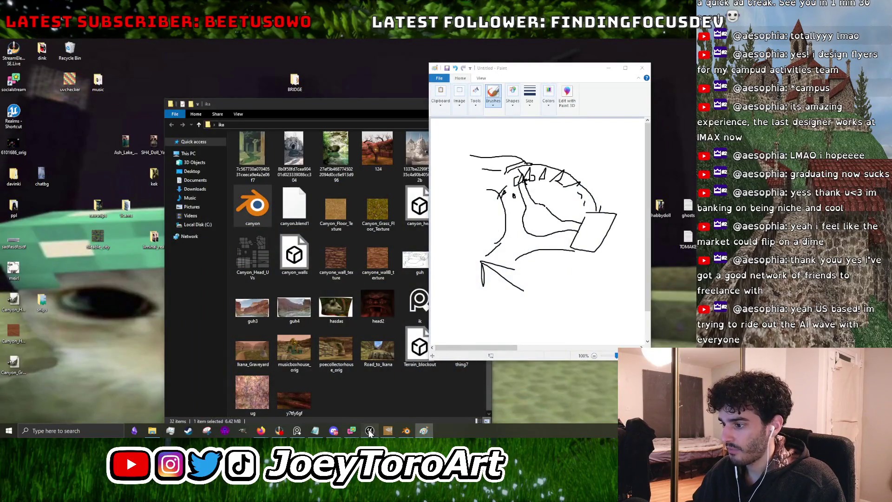
pyautogui.click(369, 430)
pyautogui.moveTo(265, 349); pyautogui.dragTo(265, 251)
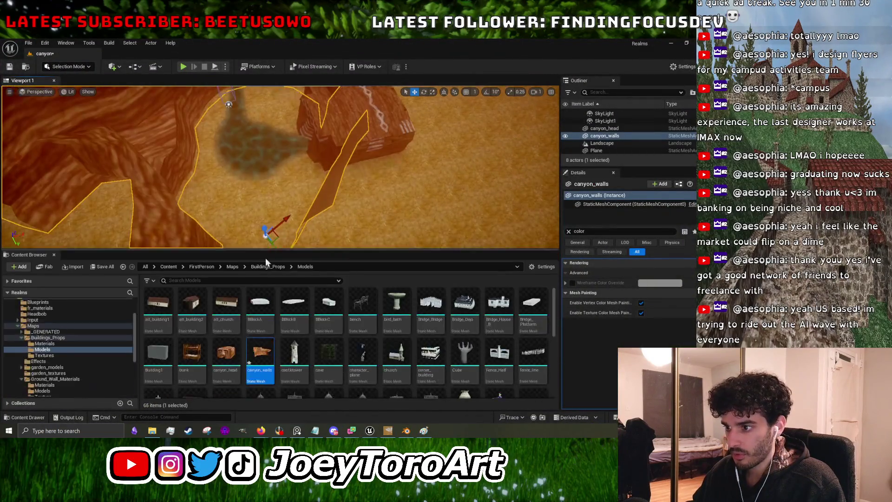
# Reimport the canyon_walls mesh from the updated FBX and collapse the Content Browser.
pyautogui.rightClick(260, 356)
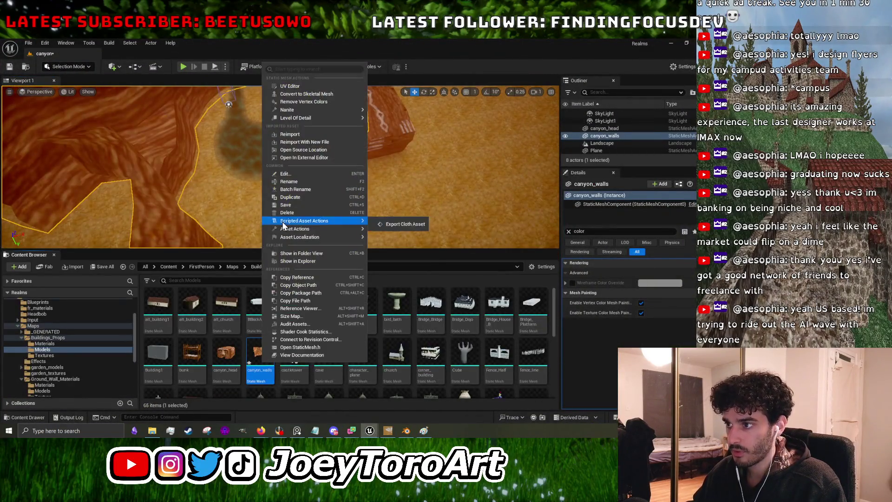
pyautogui.click(312, 136)
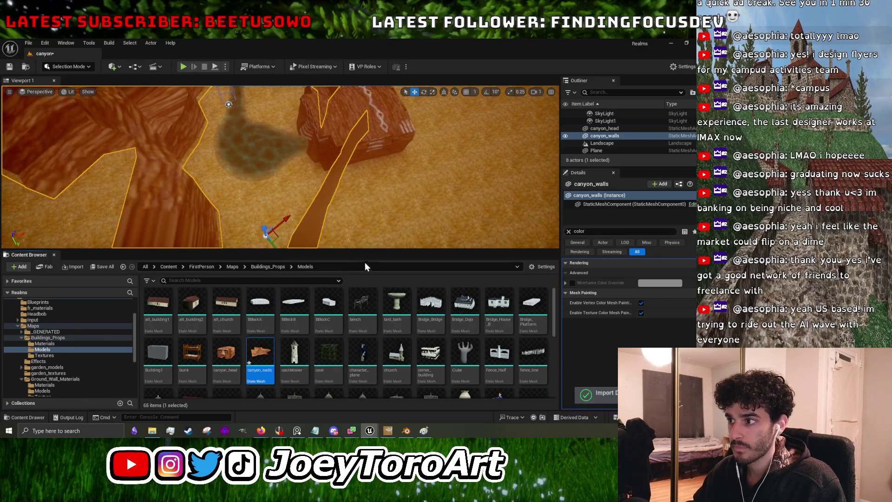
pyautogui.moveTo(370, 251); pyautogui.dragTo(370, 377)
# Fly the camera down near the canyon floor and run a first-person play-test.
pyautogui.moveTo(280, 231)
pyautogui.mouseDown()
pyautogui.moveTo(306, 223)
pyautogui.moveTo(260, 121)
pyautogui.mouseUp()
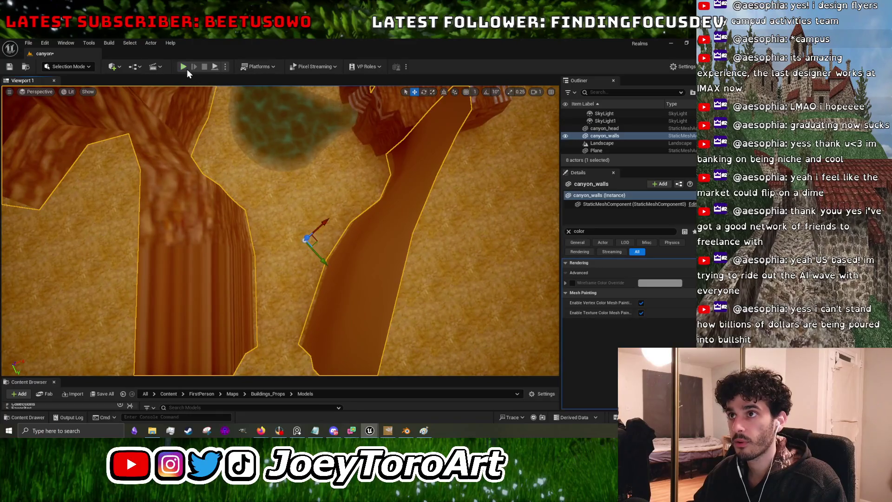
pyautogui.click(186, 68)
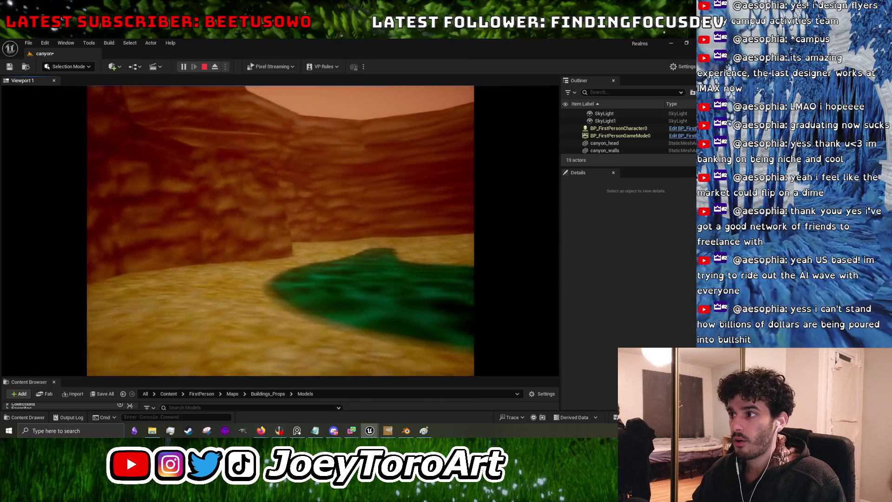
pyautogui.press('Escape')
# Select the Landscape by the green pool and enter Landscape mode with the Sculpt tool.
pyautogui.moveTo(37, 96)
pyautogui.mouseDown()
pyautogui.moveTo(231, 129)
pyautogui.moveTo(132, 166)
pyautogui.moveTo(181, 160)
pyautogui.mouseUp()
pyautogui.click(184, 158)
pyautogui.click(84, 69)
pyautogui.click(82, 93)
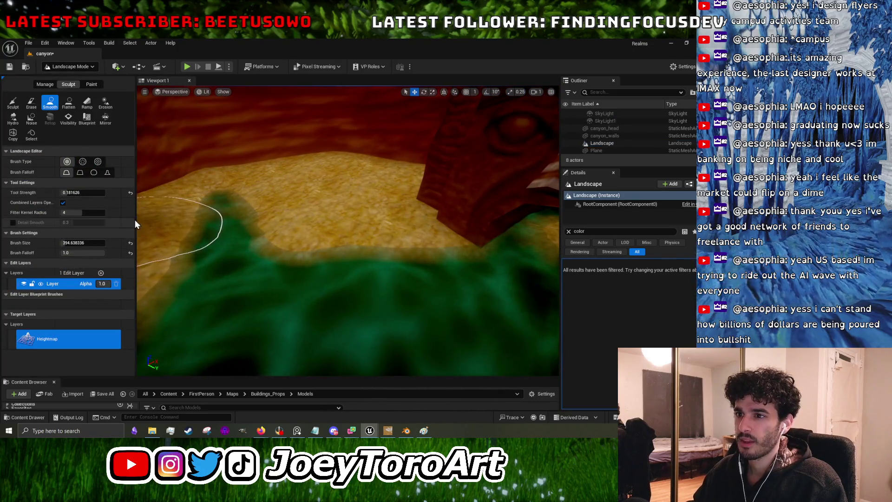
pyautogui.moveTo(135, 220); pyautogui.dragTo(78, 219)
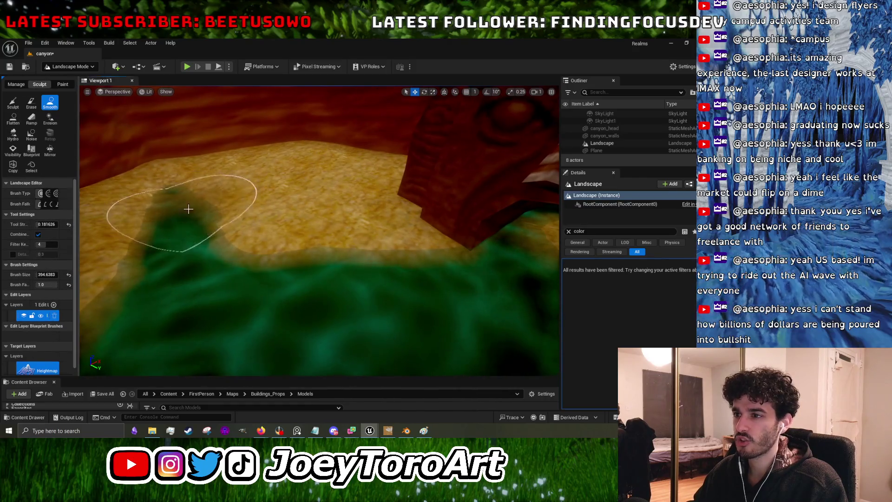
pyautogui.scroll(3, 258, 185)
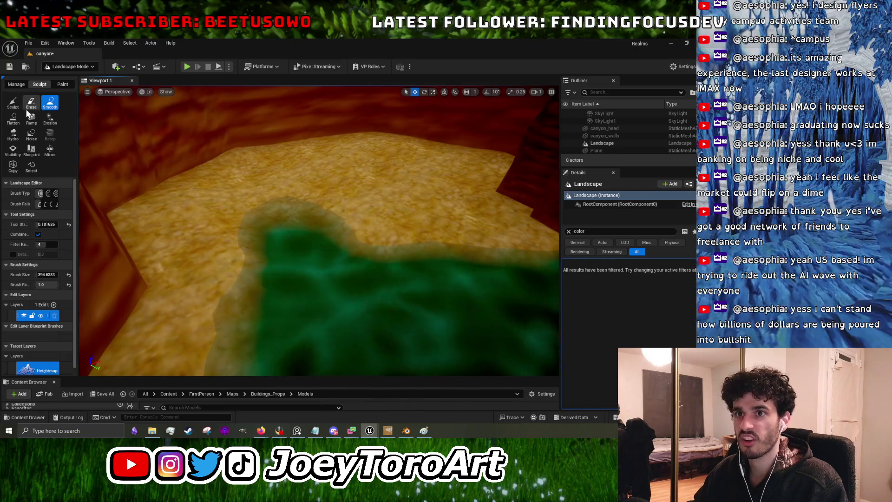
pyautogui.click(13, 102)
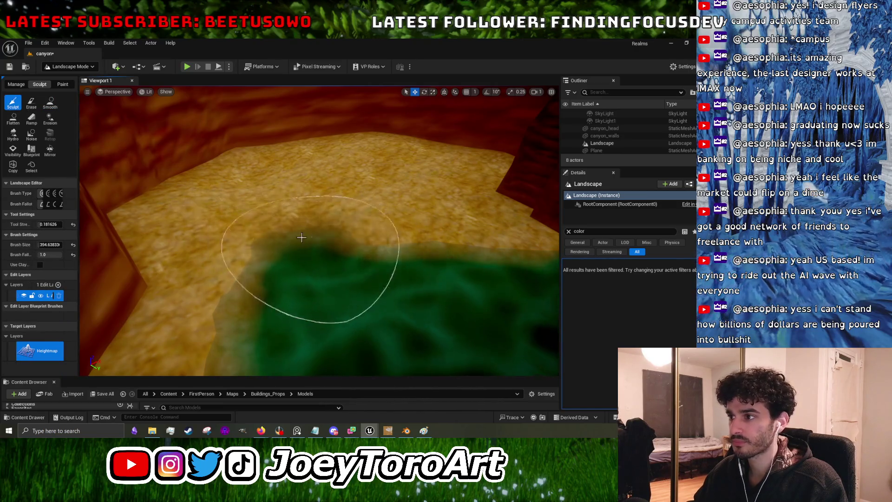
# Frame the green river and the cliff gap in the viewport for sculpting.
pyautogui.moveTo(319, 229)
pyautogui.mouseDown()
pyautogui.moveTo(298, 219)
pyautogui.moveTo(307, 204)
pyautogui.moveTo(358, 246)
pyautogui.mouseUp()
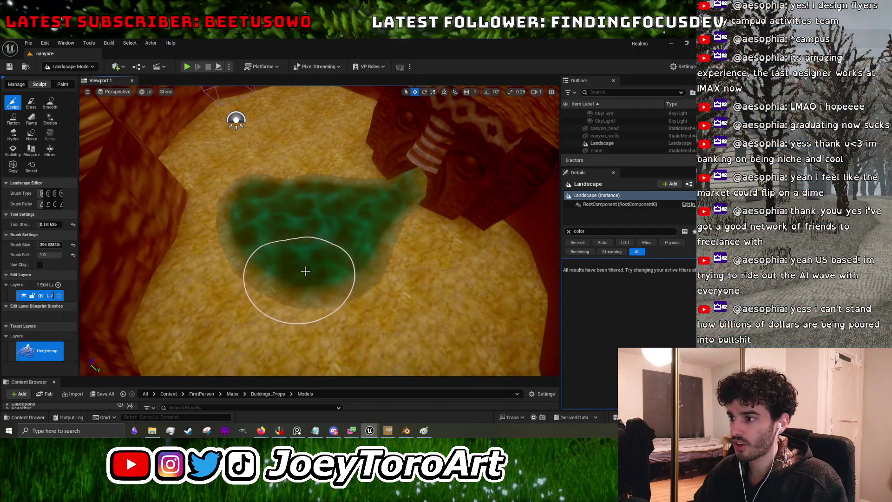
pyautogui.scroll(3, 333, 255)
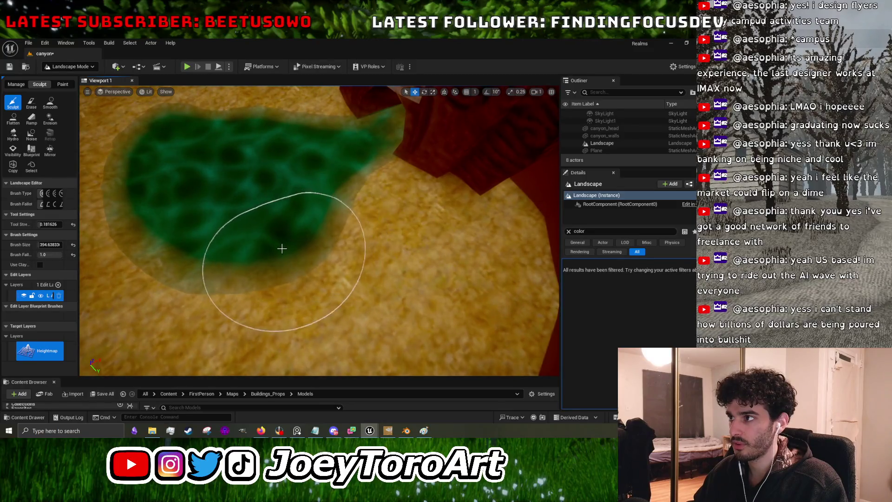
pyautogui.scroll(3, 315, 185)
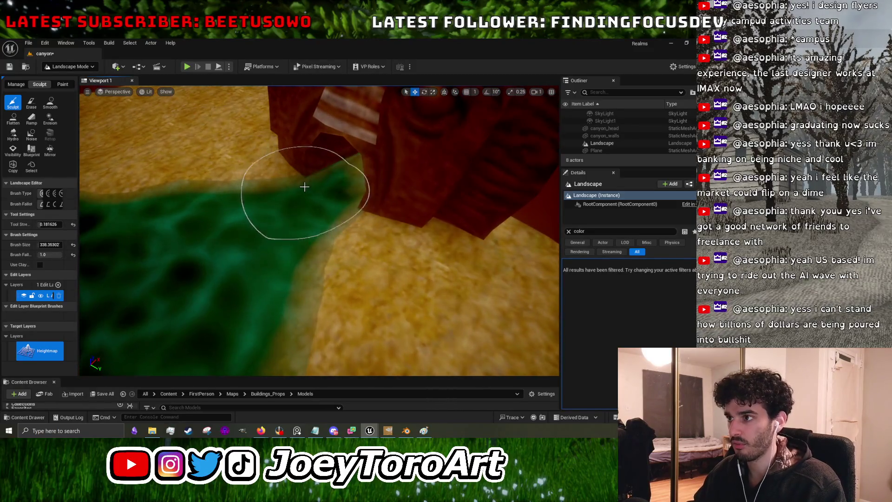
pyautogui.moveTo(336, 167); pyautogui.dragTo(328, 153)
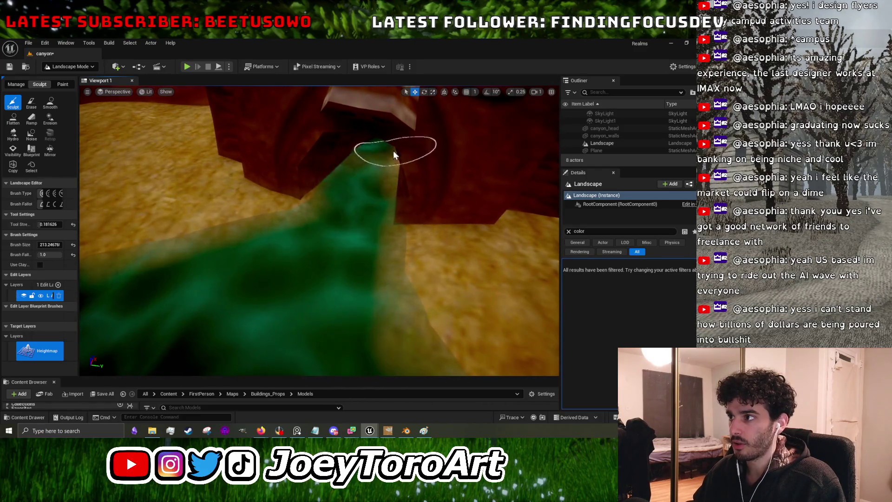
pyautogui.scroll(-3, 397, 164)
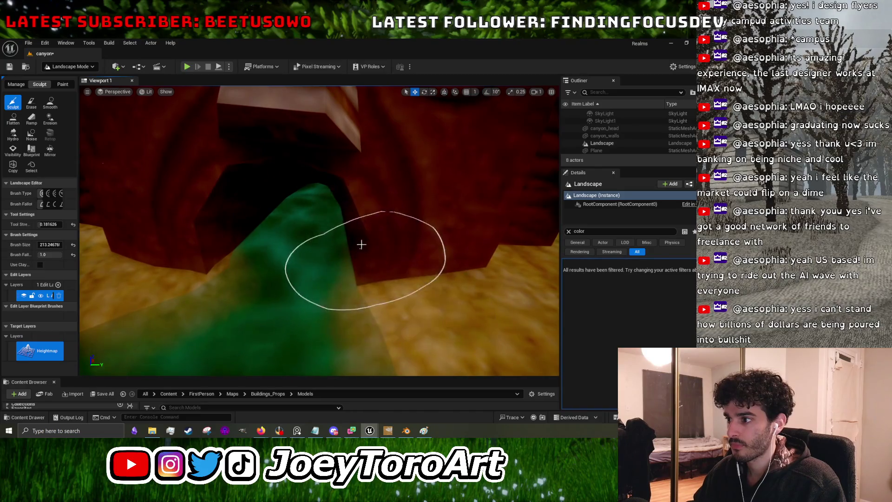
pyautogui.scroll(-2, 335, 246)
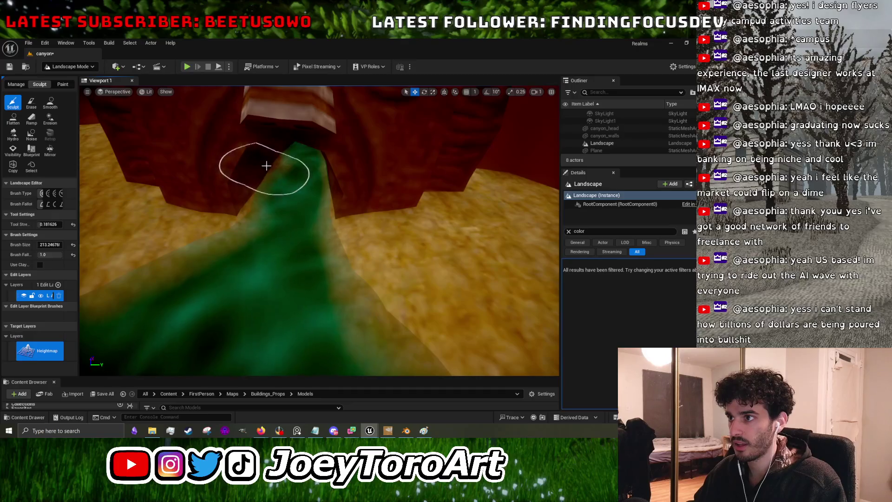
pyautogui.moveTo(295, 150); pyautogui.dragTo(308, 155)
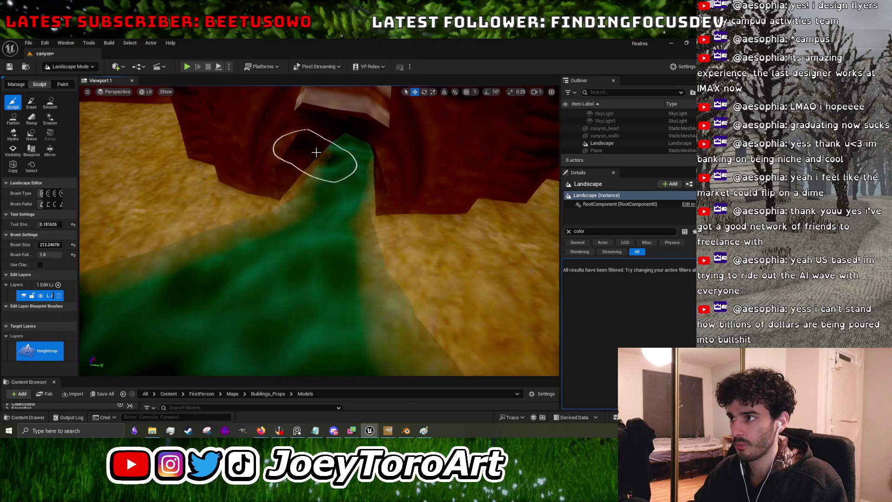
pyautogui.scroll(3, 321, 141)
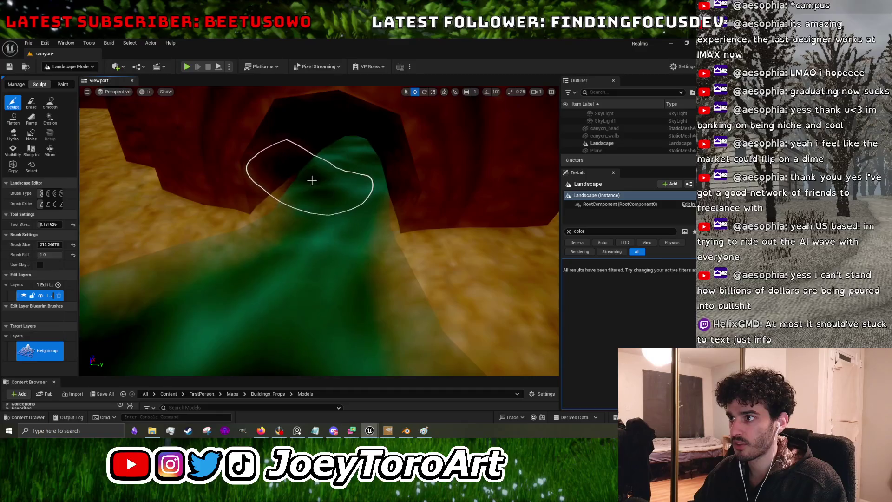
pyautogui.scroll(-5, 336, 166)
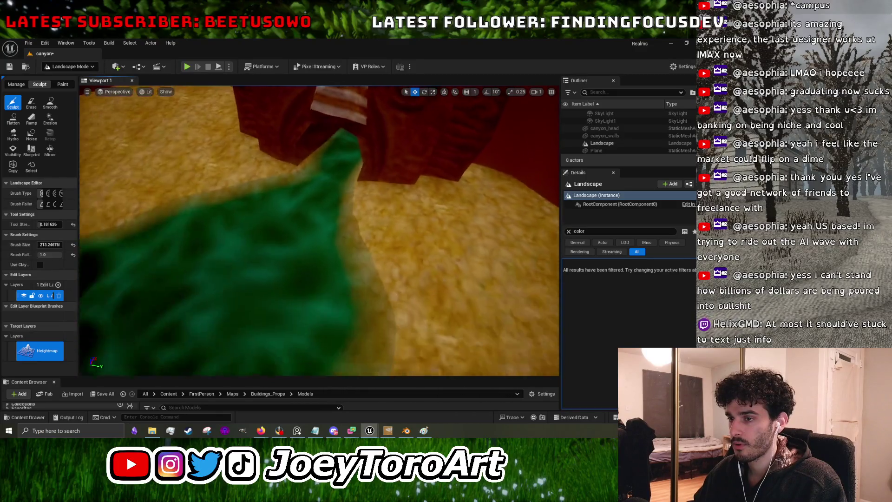
pyautogui.scroll(-1, 283, 206)
pyautogui.scroll(3, 295, 205)
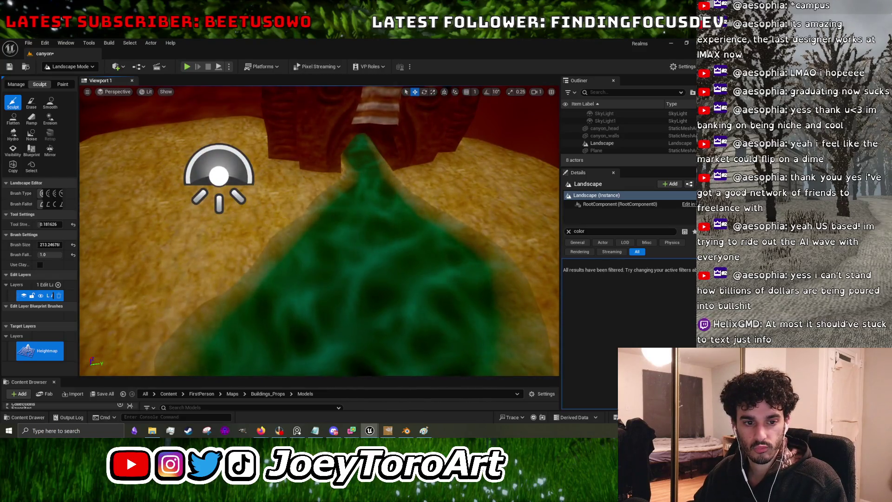
pyautogui.scroll(5, 320, 230)
# Sculpt the river channel from several viewpoints around the green river and canyon cliffs.
pyautogui.moveTo(319, 231); pyautogui.dragTo(264, 231)
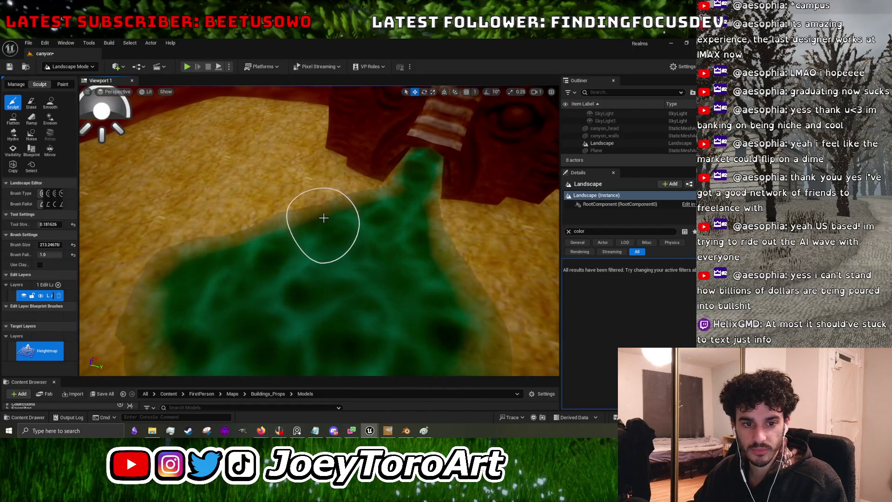
pyautogui.moveTo(334, 221); pyautogui.dragTo(342, 222)
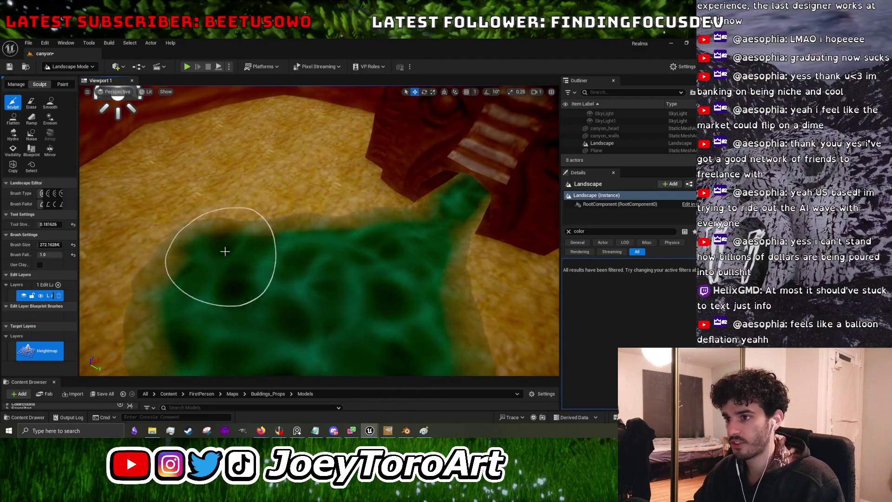
pyautogui.scroll(3, 346, 239)
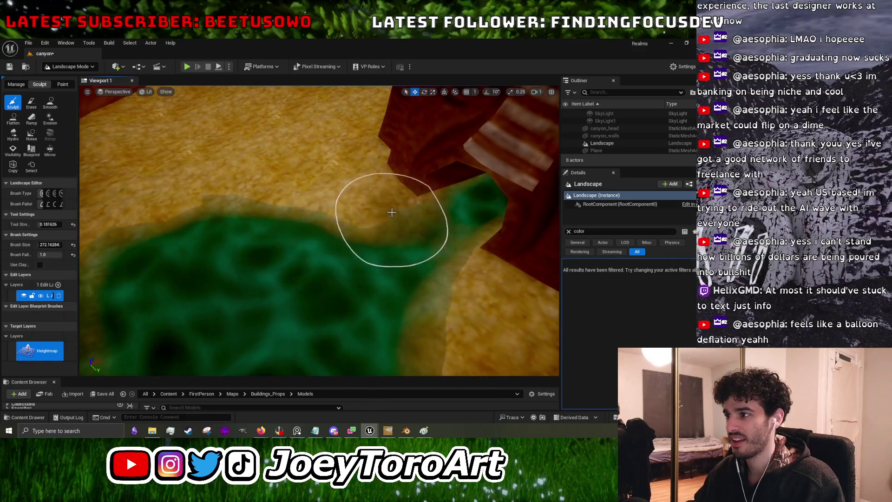
pyautogui.moveTo(239, 232); pyautogui.dragTo(294, 230)
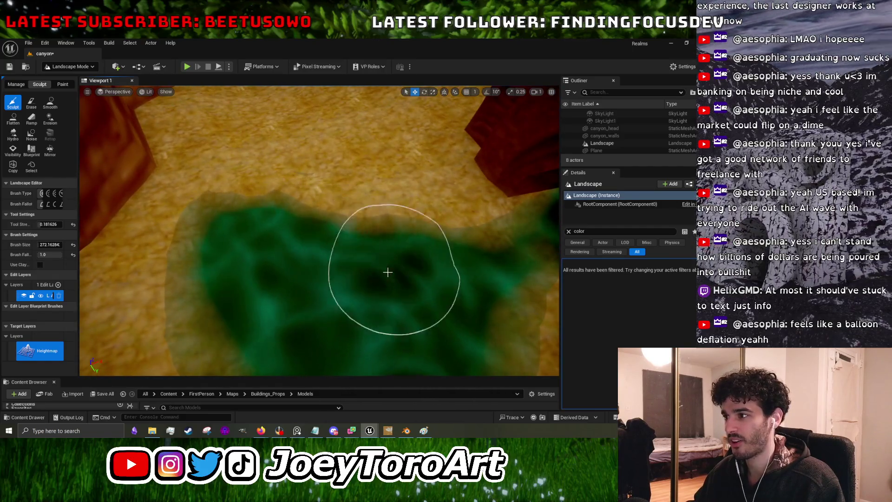
pyautogui.moveTo(425, 255); pyautogui.dragTo(341, 233)
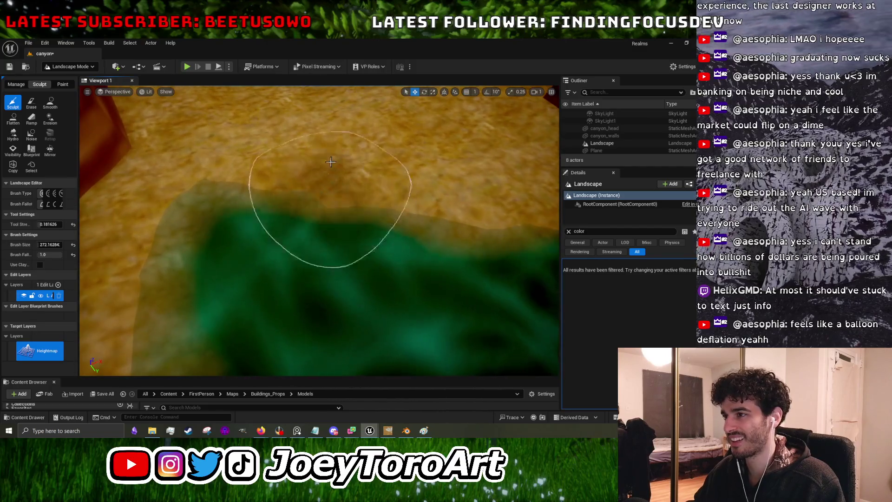
pyautogui.moveTo(478, 241)
pyautogui.mouseDown()
pyautogui.moveTo(383, 233)
pyautogui.moveTo(335, 209)
pyautogui.moveTo(384, 219)
pyautogui.mouseUp()
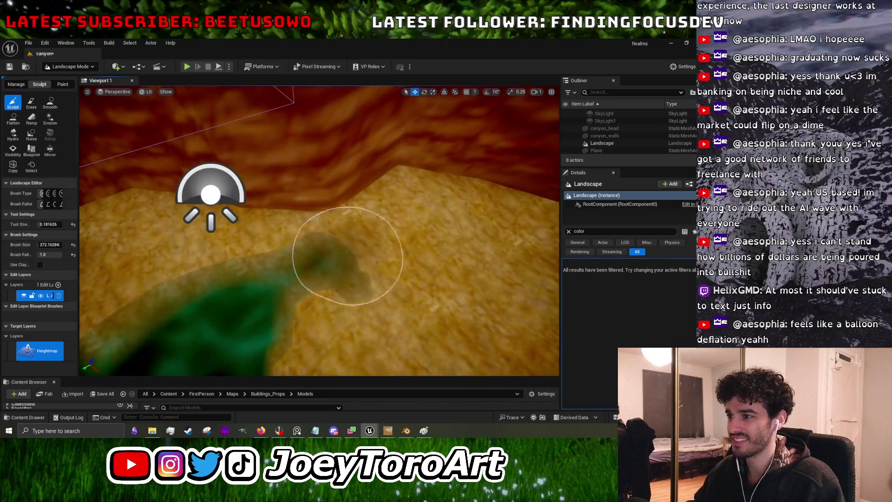
pyautogui.moveTo(342, 253); pyautogui.dragTo(353, 254)
pyautogui.moveTo(411, 241)
pyautogui.mouseDown()
pyautogui.moveTo(366, 229)
pyautogui.moveTo(364, 237)
pyautogui.moveTo(312, 236)
pyautogui.mouseUp()
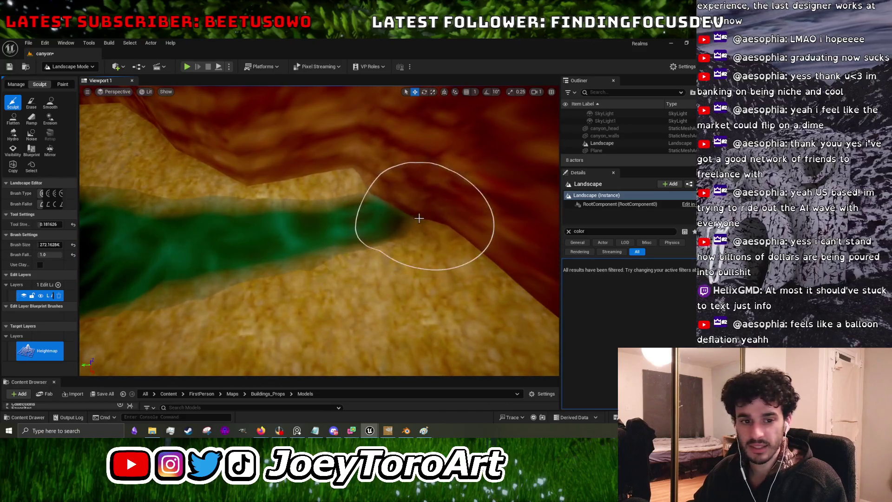
pyautogui.moveTo(399, 185)
pyautogui.mouseDown()
pyautogui.moveTo(277, 149)
pyautogui.moveTo(292, 163)
pyautogui.moveTo(302, 157)
pyautogui.moveTo(208, 112)
pyautogui.moveTo(412, 240)
pyautogui.mouseUp()
pyautogui.moveTo(178, 88)
pyautogui.mouseDown()
pyautogui.moveTo(225, 121)
pyautogui.moveTo(311, 121)
pyautogui.moveTo(303, 132)
pyautogui.moveTo(157, 91)
pyautogui.moveTo(221, 141)
pyautogui.moveTo(232, 93)
pyautogui.moveTo(234, 139)
pyautogui.moveTo(341, 243)
pyautogui.mouseUp()
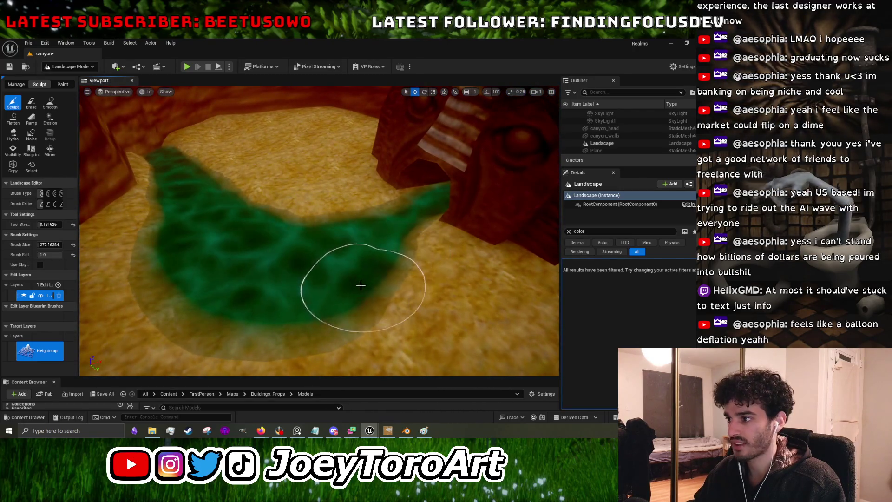
pyautogui.moveTo(362, 284)
pyautogui.mouseDown()
pyautogui.moveTo(398, 235)
pyautogui.moveTo(458, 237)
pyautogui.moveTo(379, 298)
pyautogui.moveTo(371, 244)
pyautogui.moveTo(288, 274)
pyautogui.mouseUp()
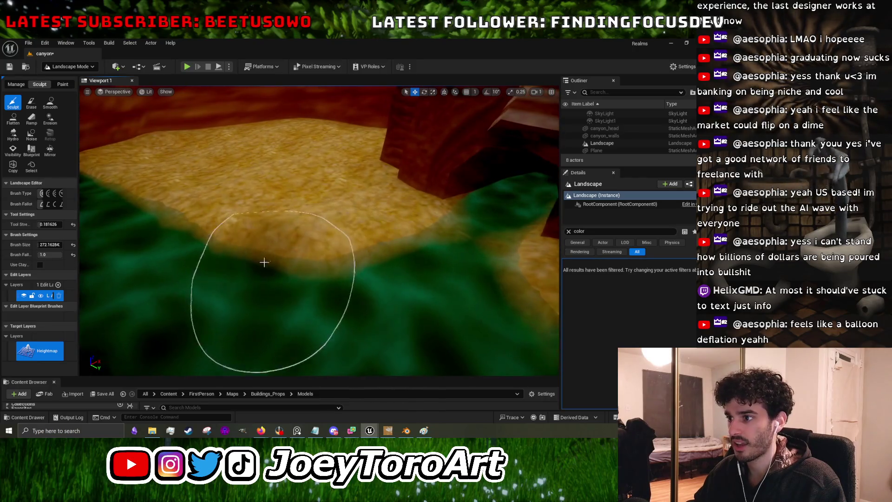
pyautogui.moveTo(204, 265); pyautogui.dragTo(264, 249)
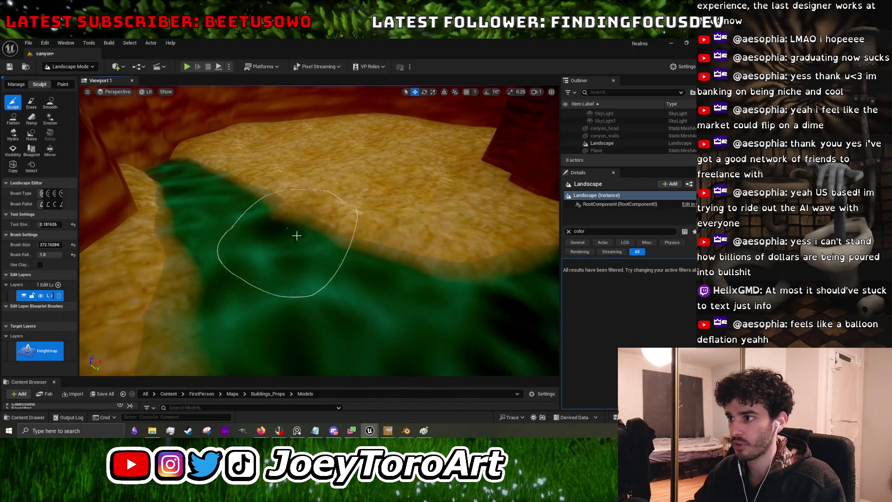
pyautogui.moveTo(371, 298); pyautogui.dragTo(226, 121)
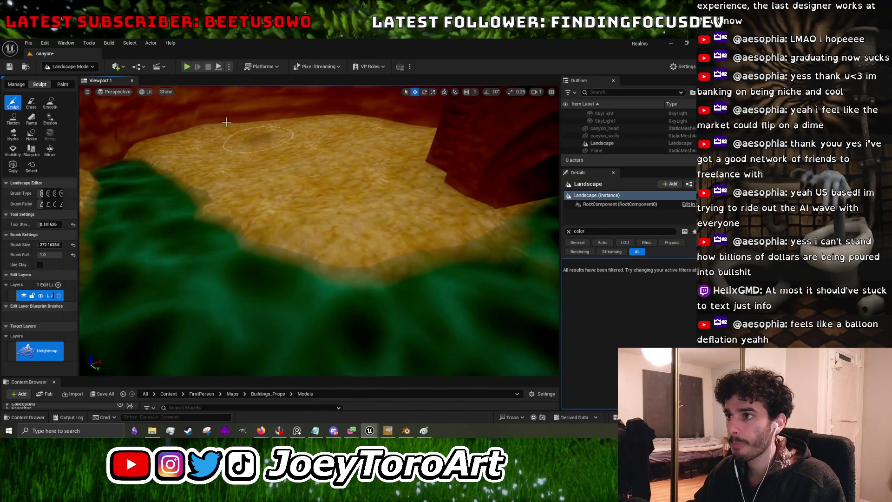
# Soften the banks along the green channel with the Smooth tool.
pyautogui.click(49, 105)
pyautogui.moveTo(438, 238)
pyautogui.mouseDown()
pyautogui.moveTo(381, 242)
pyautogui.moveTo(367, 224)
pyautogui.moveTo(400, 222)
pyautogui.moveTo(185, 90)
pyautogui.moveTo(309, 154)
pyautogui.mouseUp()
pyautogui.moveTo(393, 302); pyautogui.dragTo(393, 302)
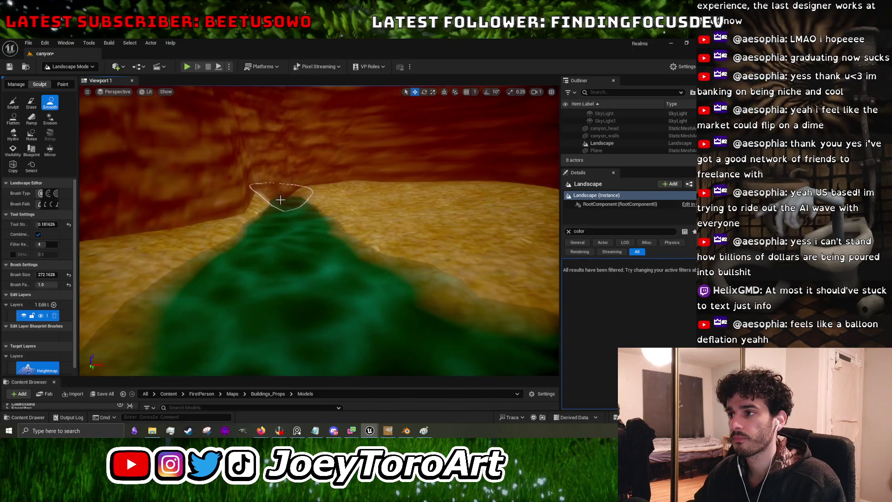
pyautogui.moveTo(282, 250); pyautogui.dragTo(139, 154)
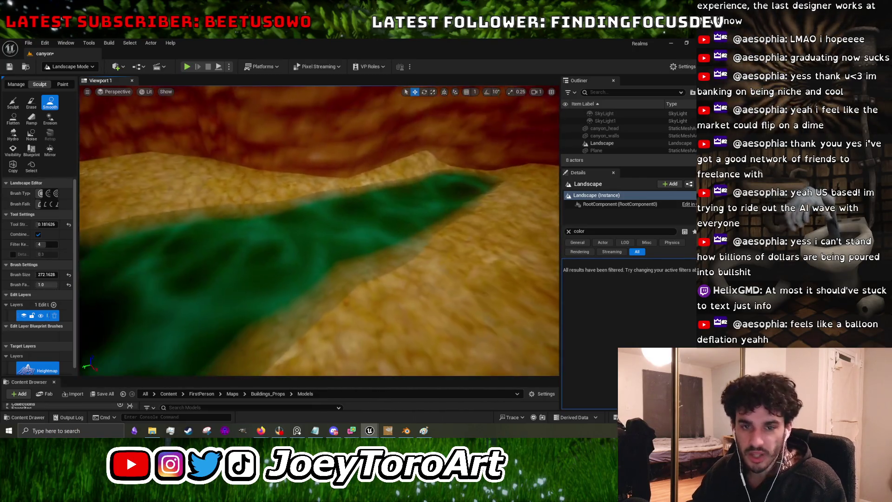
# Return to the Sculpt tool and refine the sand facing the red canyon walls.
pyautogui.click(13, 102)
pyautogui.moveTo(309, 186)
pyautogui.mouseDown()
pyautogui.moveTo(399, 141)
pyautogui.moveTo(428, 185)
pyautogui.moveTo(359, 175)
pyautogui.moveTo(400, 177)
pyautogui.moveTo(389, 199)
pyautogui.moveTo(348, 214)
pyautogui.mouseUp()
pyautogui.moveTo(389, 259); pyautogui.dragTo(279, 255)
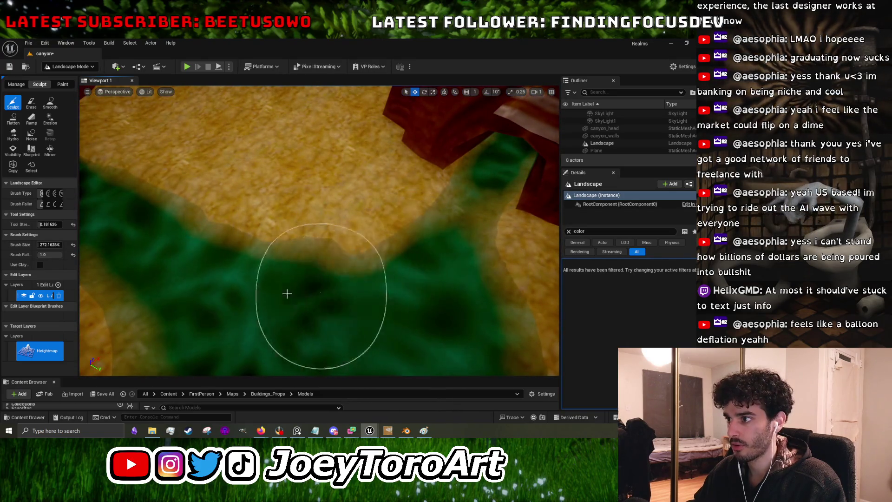
pyautogui.moveTo(393, 289); pyautogui.dragTo(360, 252)
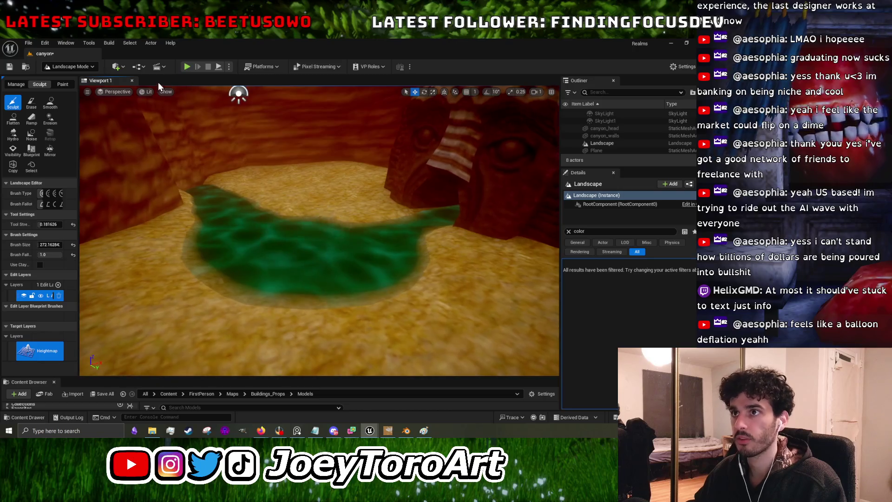
pyautogui.click(186, 67)
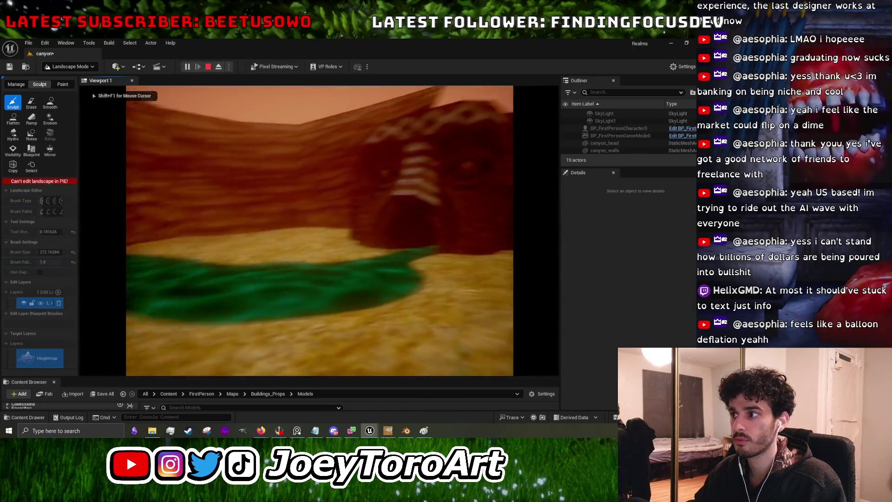
# Walk forward in first person toward the canyon face and across the green pool.
pyautogui.press('w')
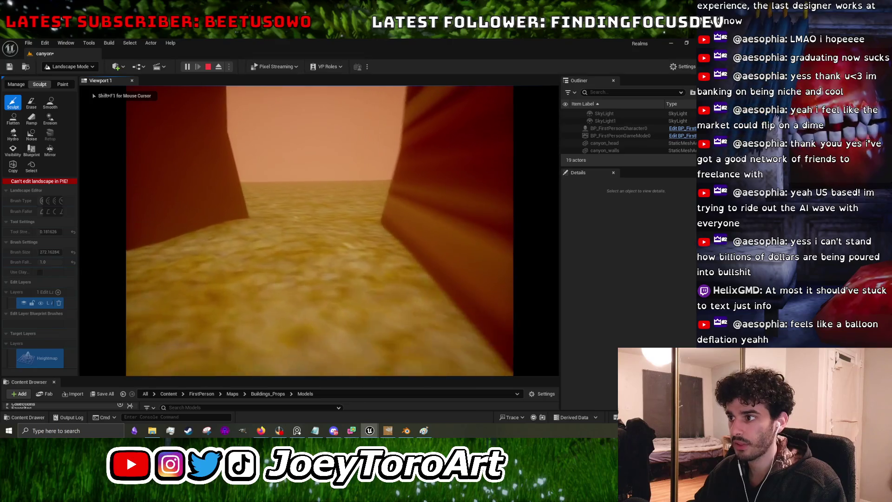
pyautogui.press('w')
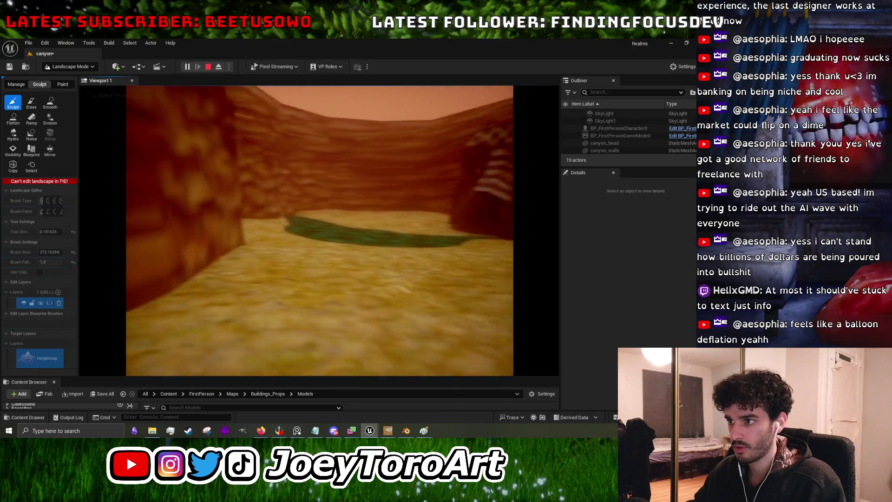
pyautogui.press('w')
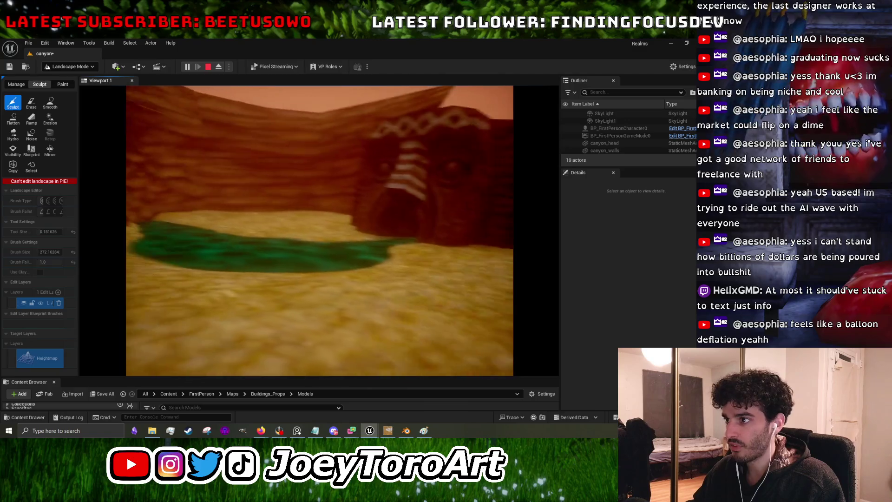
pyautogui.press('w')
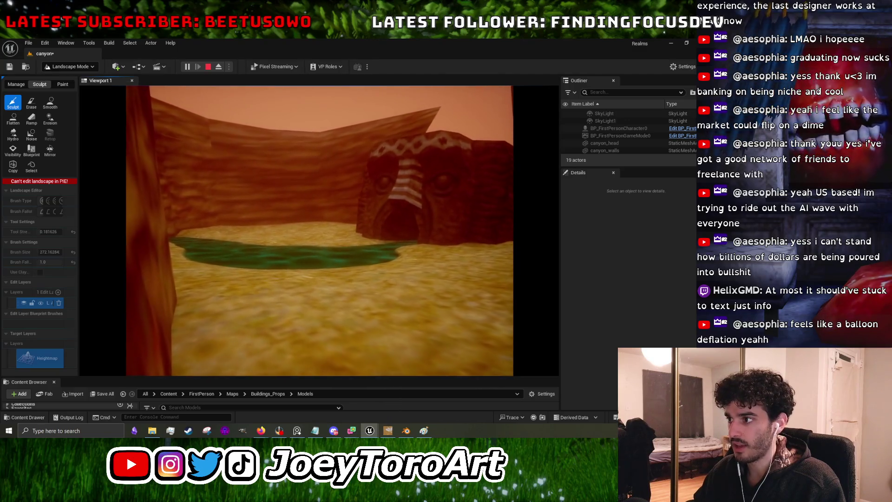
pyautogui.press('w')
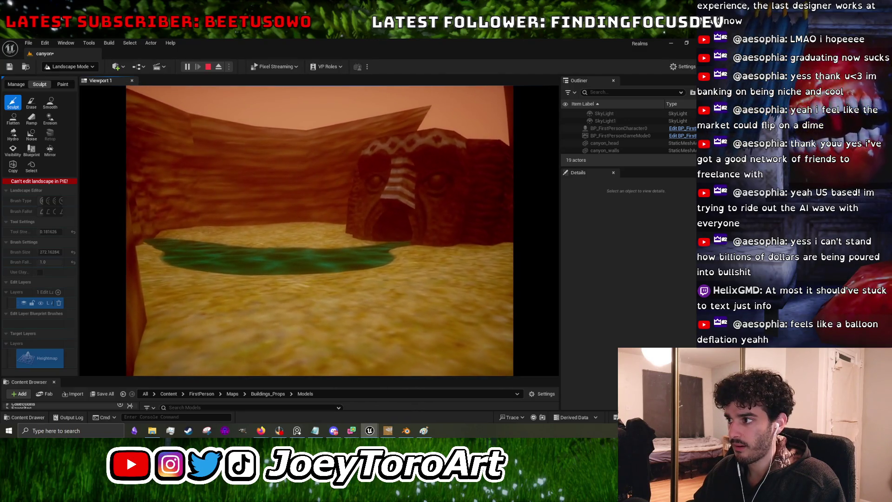
pyautogui.press('w')
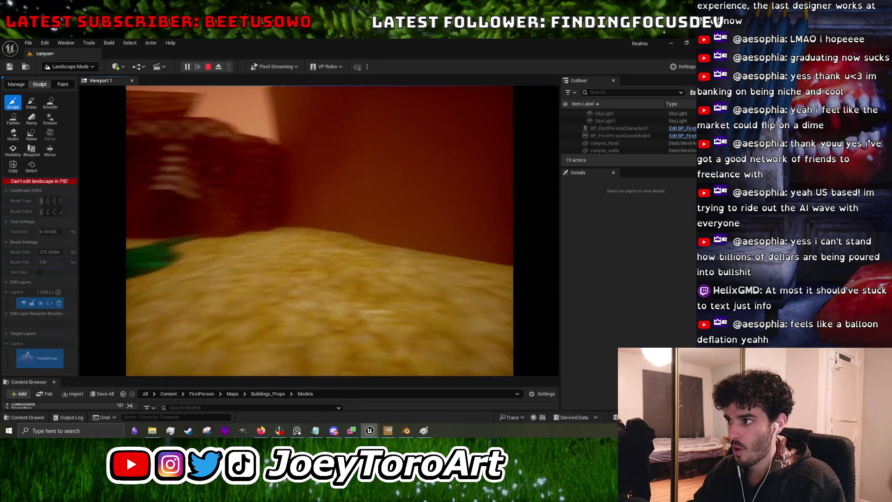
# Stop the play test and switch from the Unreal editor back to Blender's canyon file.
pyautogui.press('Escape')
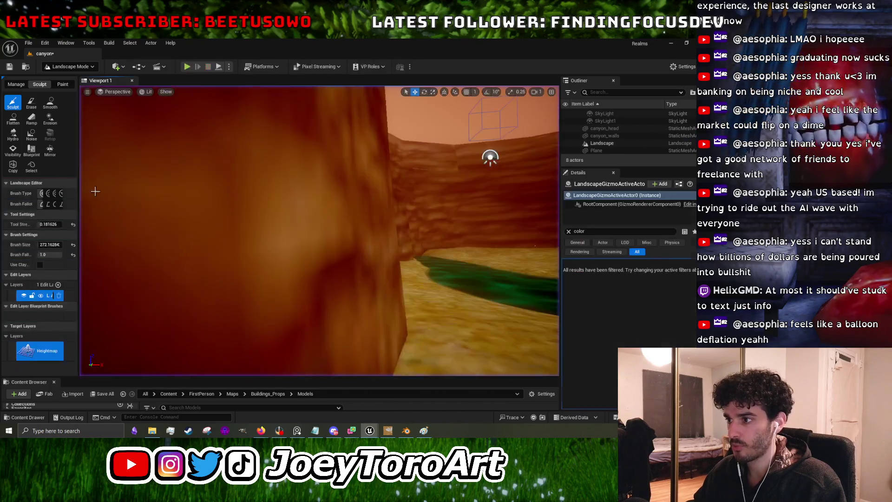
pyautogui.click(670, 44)
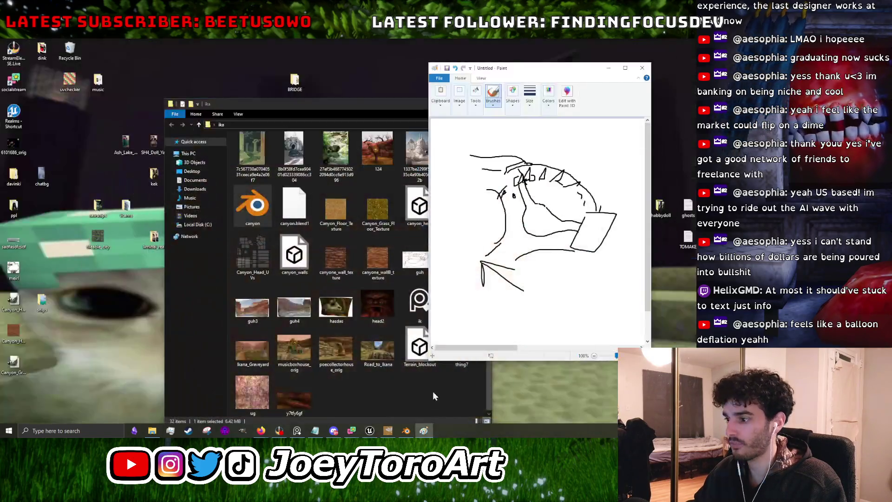
pyautogui.click(407, 432)
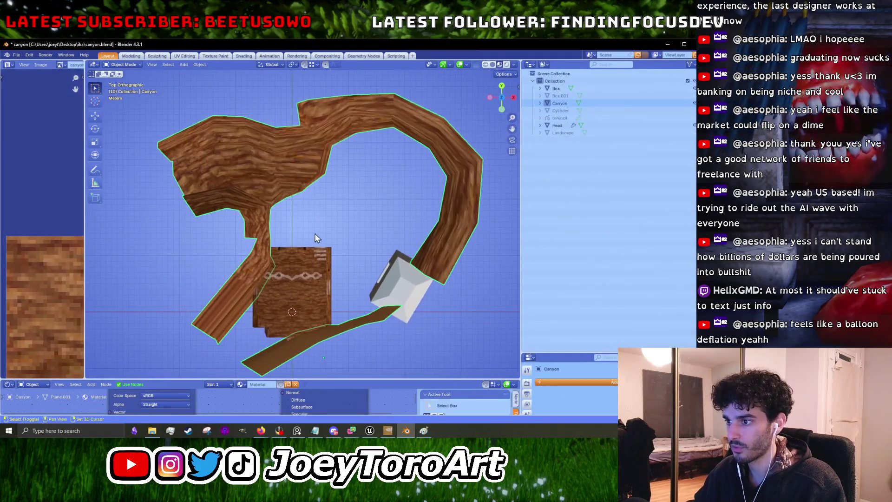
# Lasso-select the lower-left wall strip's faces, trying and cancelling a move.
pyautogui.moveTo(265, 332); pyautogui.dragTo(207, 270)
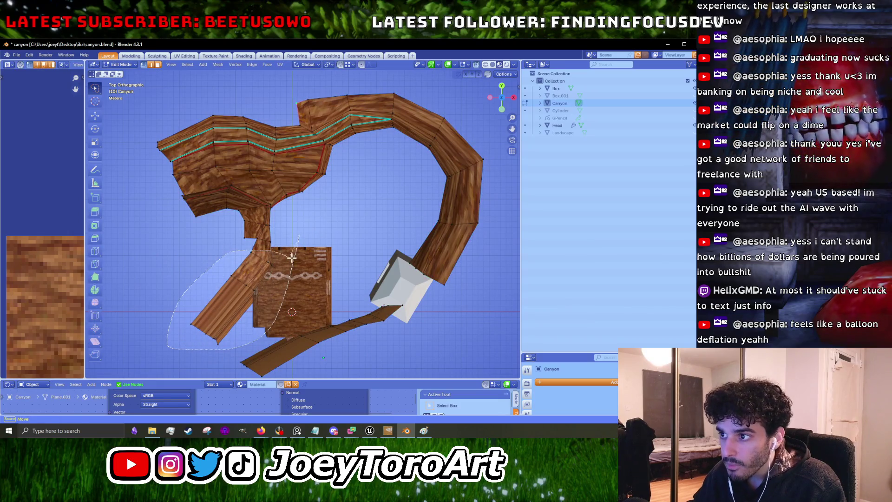
pyautogui.moveTo(291, 257); pyautogui.dragTo(290, 257)
pyautogui.press('g')
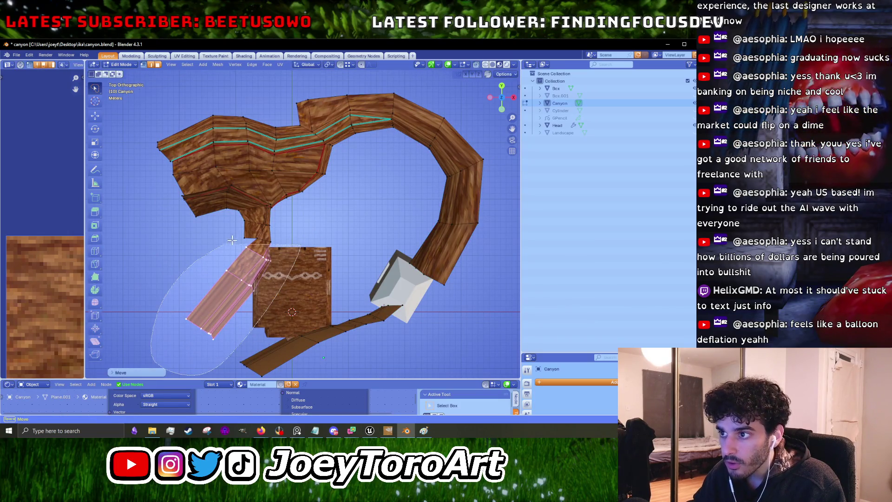
pyautogui.press('Escape')
pyautogui.press('g')
pyautogui.press('Escape')
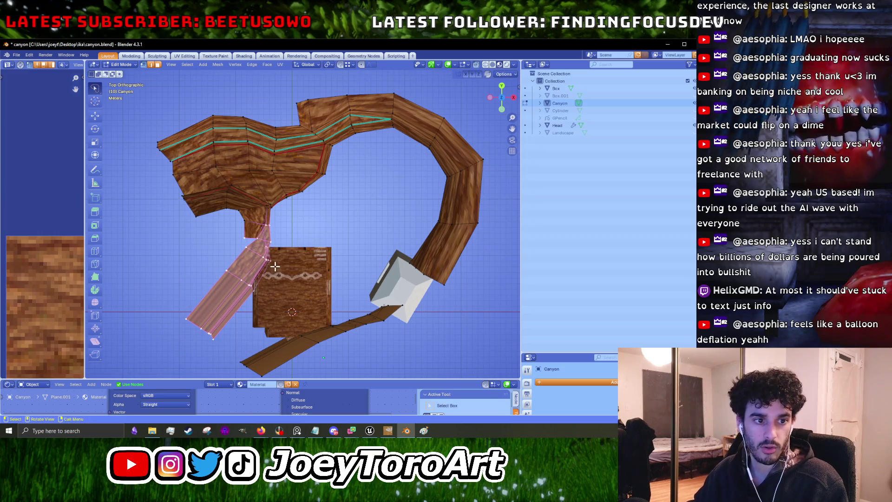
pyautogui.scroll(3, 270, 277)
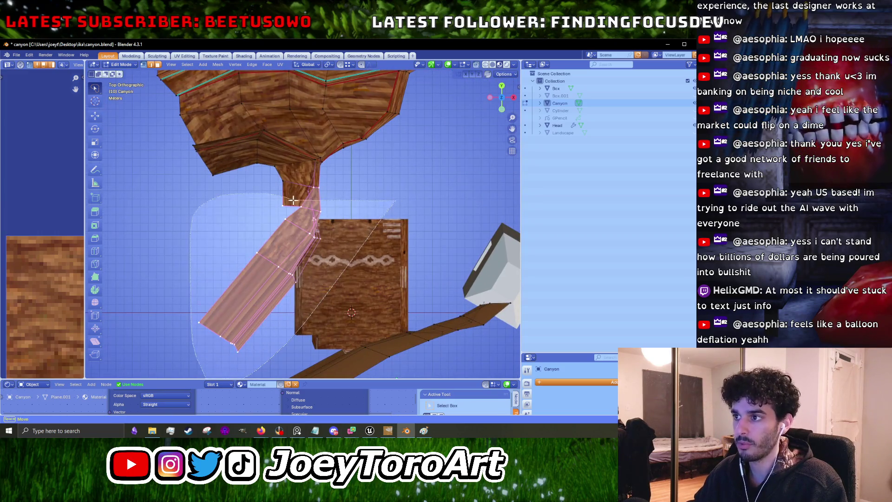
# Rotate and move the strip end to its new angle, then shift the upper joint faces.
pyautogui.press('r')
pyautogui.click(359, 225)
pyautogui.press('g')
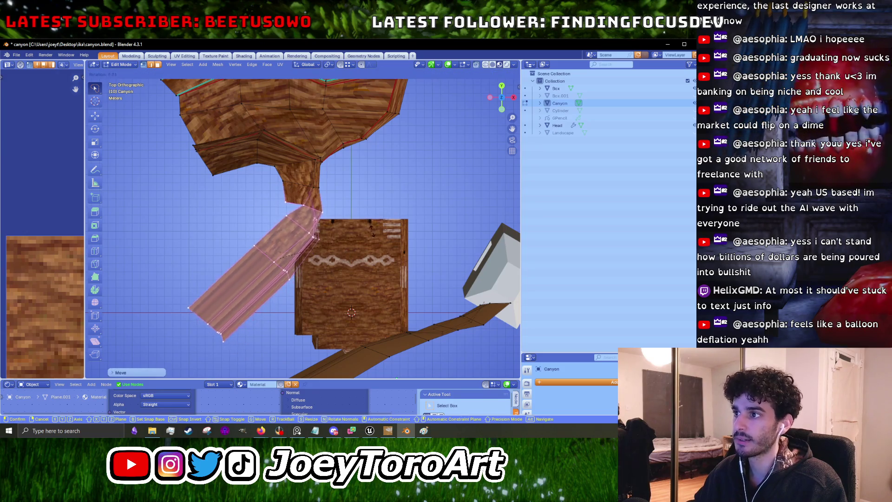
pyautogui.click(363, 231)
pyautogui.click(361, 229)
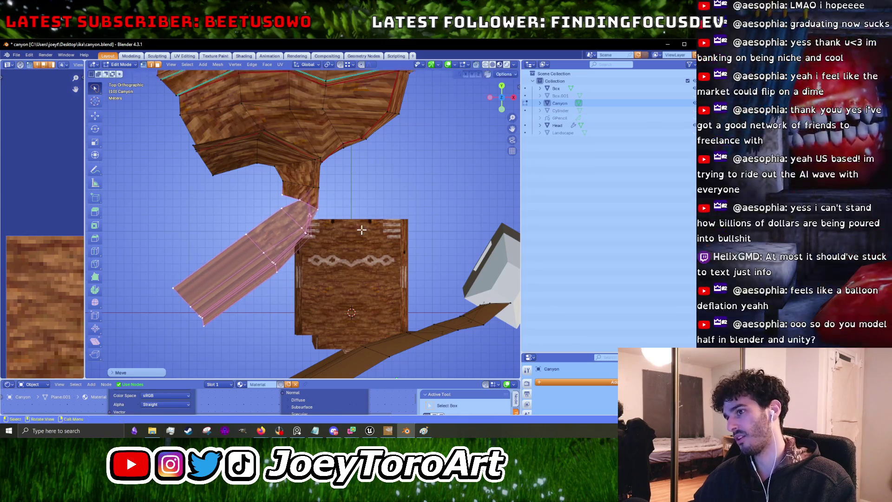
pyautogui.moveTo(270, 175); pyautogui.dragTo(271, 176)
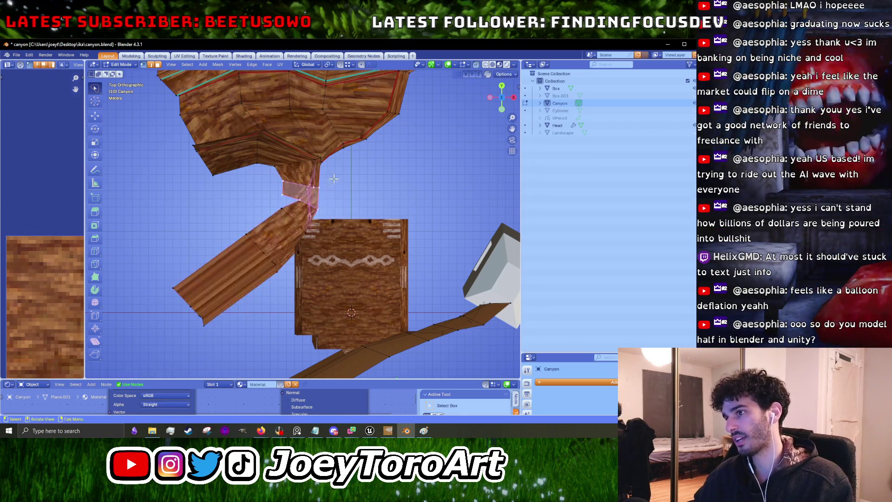
pyautogui.press('g')
pyautogui.click(332, 180)
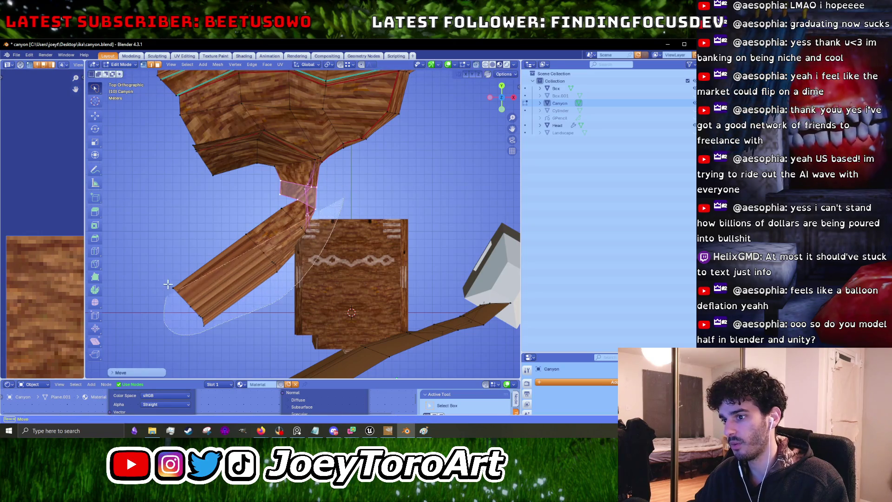
# Rotate and shift the lower strip's end faces and nudge the joint edge into place.
pyautogui.moveTo(205, 266)
pyautogui.mouseDown()
pyautogui.moveTo(196, 351)
pyautogui.moveTo(204, 267)
pyautogui.mouseUp()
pyautogui.press('r')
pyautogui.click(287, 259)
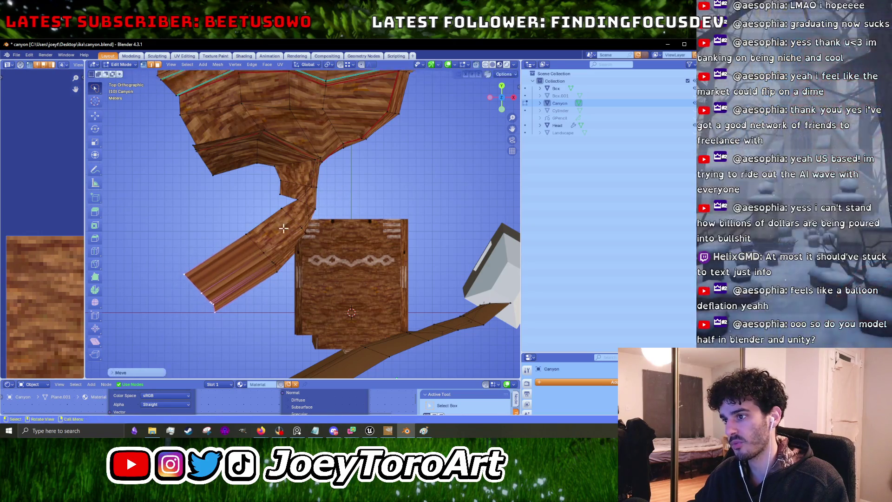
pyautogui.press('g')
pyautogui.click(287, 257)
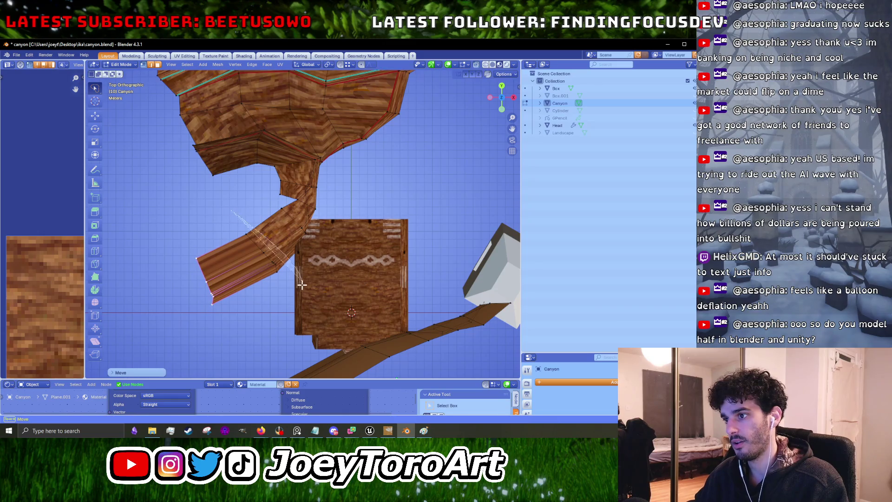
pyautogui.moveTo(302, 281); pyautogui.dragTo(165, 269)
pyautogui.press('g')
pyautogui.click(174, 265)
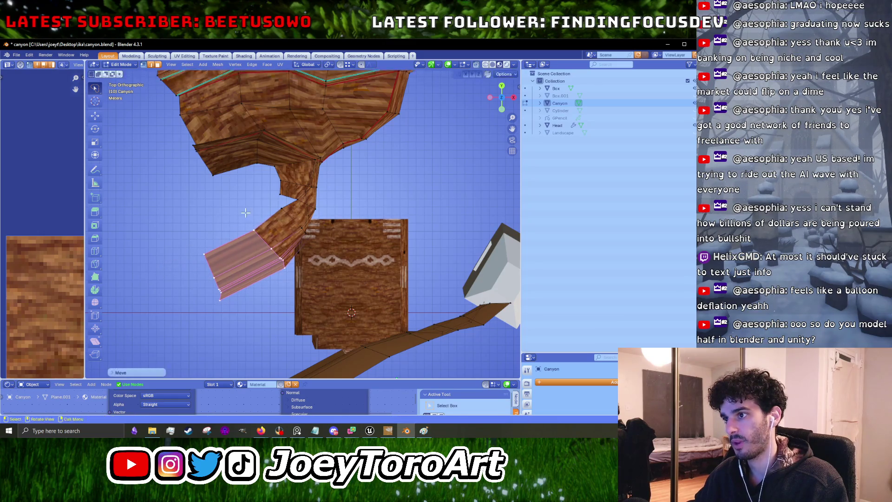
pyautogui.moveTo(284, 203); pyautogui.dragTo(293, 205)
pyautogui.press('g')
pyautogui.click(301, 208)
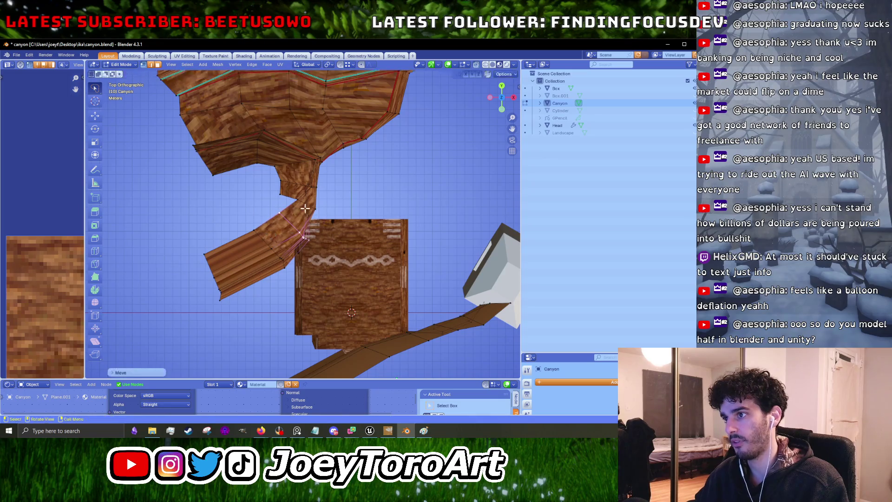
# Dissolve the selected edges and return to the top-down view.
pyautogui.moveTo(319, 199)
pyautogui.mouseDown()
pyautogui.moveTo(303, 204)
pyautogui.moveTo(295, 196)
pyautogui.moveTo(382, 197)
pyautogui.moveTo(300, 215)
pyautogui.moveTo(293, 204)
pyautogui.moveTo(325, 215)
pyautogui.moveTo(306, 217)
pyautogui.moveTo(359, 205)
pyautogui.moveTo(328, 185)
pyautogui.moveTo(318, 200)
pyautogui.mouseUp()
pyautogui.press('x')
pyautogui.click(291, 221)
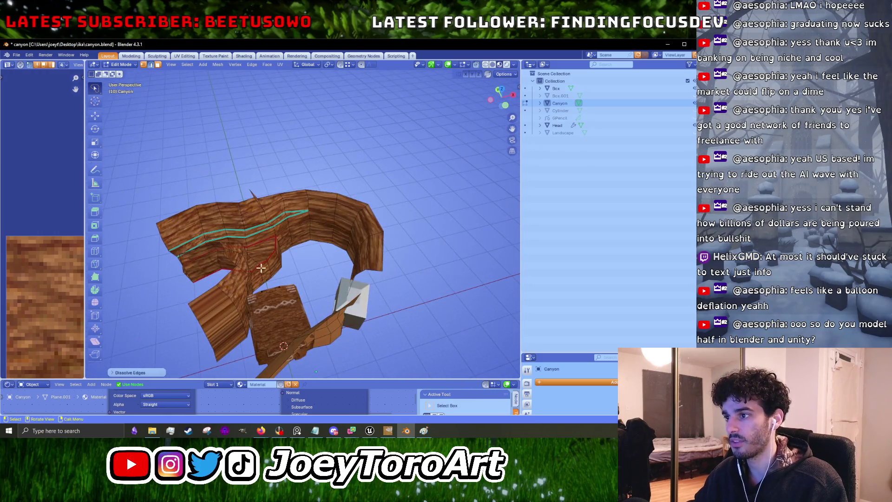
pyautogui.moveTo(260, 268); pyautogui.dragTo(269, 245)
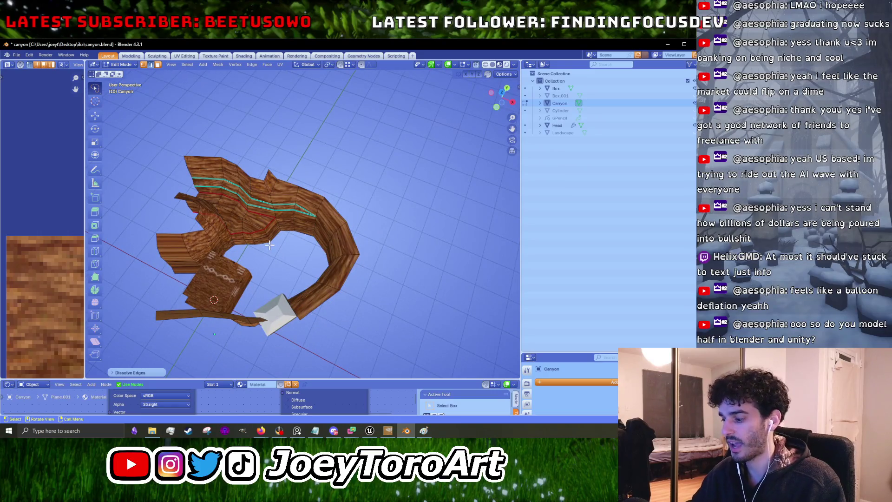
pyautogui.press('KP_7')
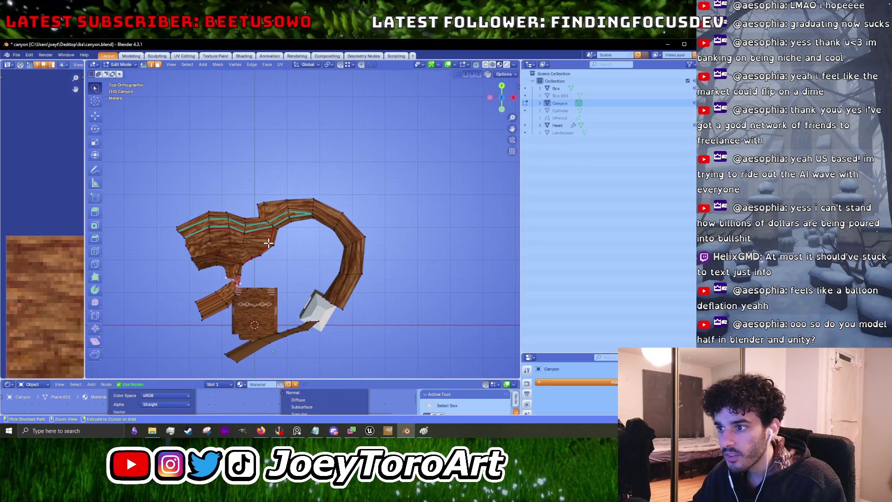
# Select the faces of the upper-left canyon wall section.
pyautogui.scroll(2, 271, 246)
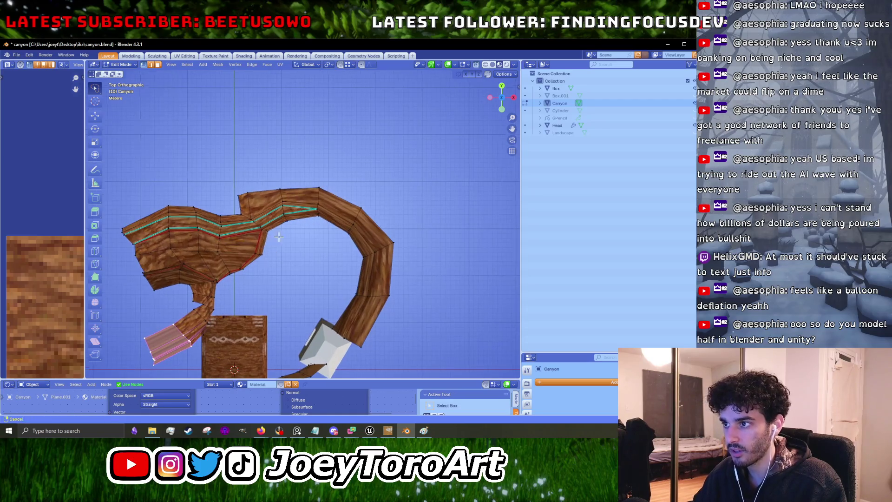
pyautogui.moveTo(276, 239); pyautogui.dragTo(305, 213)
pyautogui.moveTo(289, 245)
pyautogui.mouseDown()
pyautogui.moveTo(216, 269)
pyautogui.moveTo(133, 249)
pyautogui.moveTo(237, 184)
pyautogui.mouseUp()
pyautogui.moveTo(323, 158); pyautogui.dragTo(291, 235)
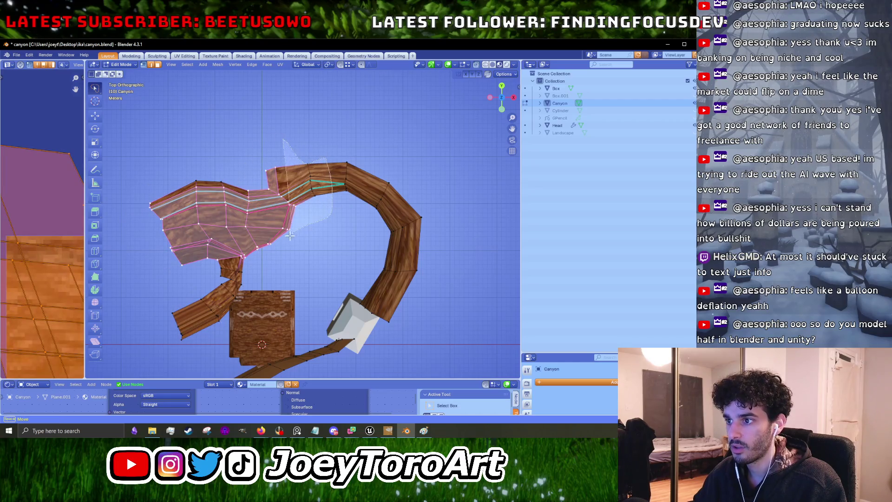
pyautogui.moveTo(198, 267)
pyautogui.mouseDown()
pyautogui.moveTo(131, 221)
pyautogui.moveTo(273, 162)
pyautogui.mouseUp()
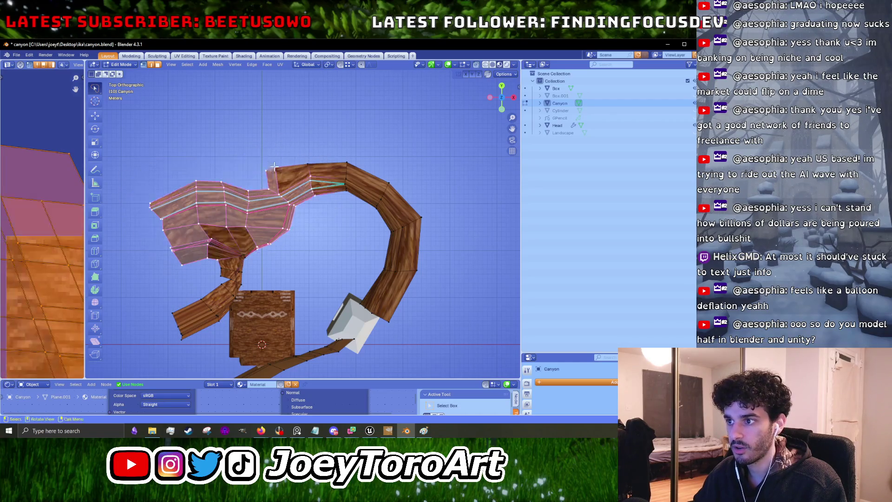
pyautogui.moveTo(203, 228); pyautogui.dragTo(265, 239)
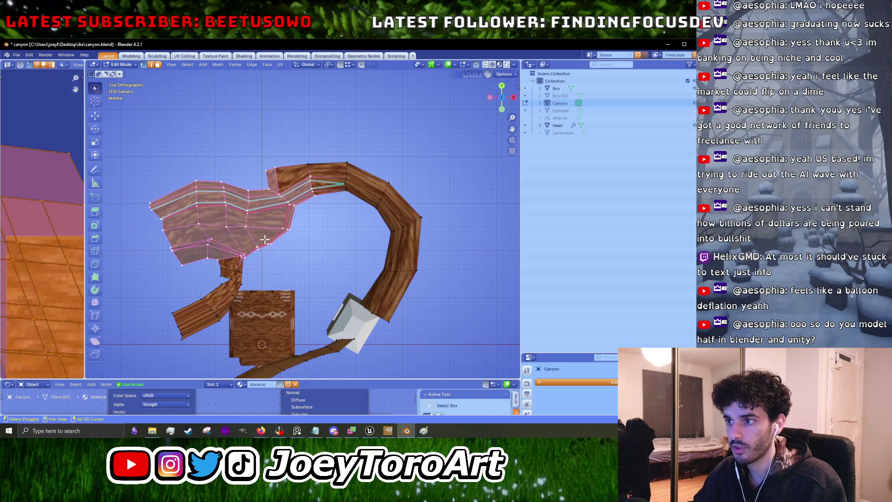
pyautogui.rightClick(306, 162)
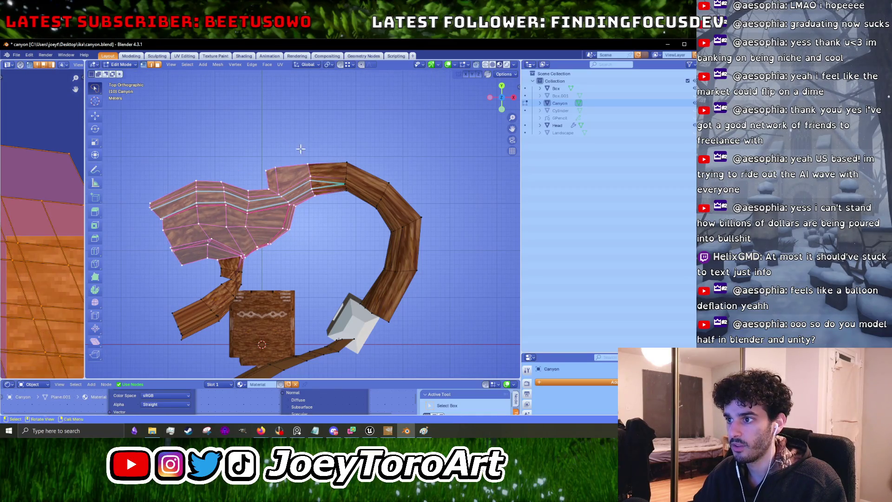
# Rotate and move the upper-left section until it meets the right-hand arch.
pyautogui.press('r')
pyautogui.click(369, 135)
pyautogui.press('g')
pyautogui.click(365, 160)
pyautogui.press('g')
pyautogui.click(374, 155)
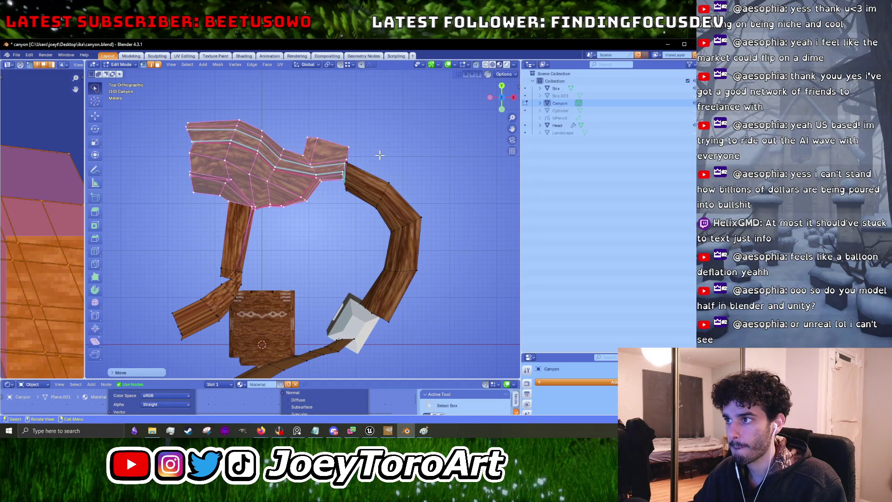
pyautogui.press('g')
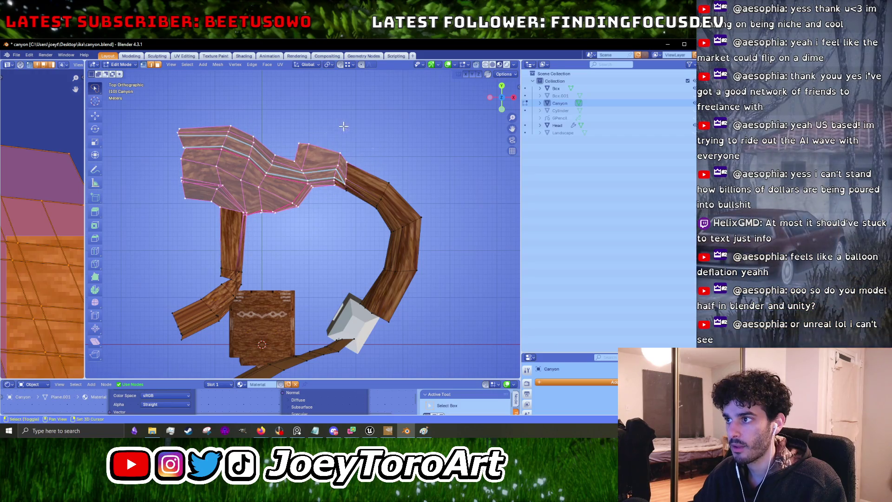
pyautogui.press('r')
pyautogui.click(375, 144)
pyautogui.press('g')
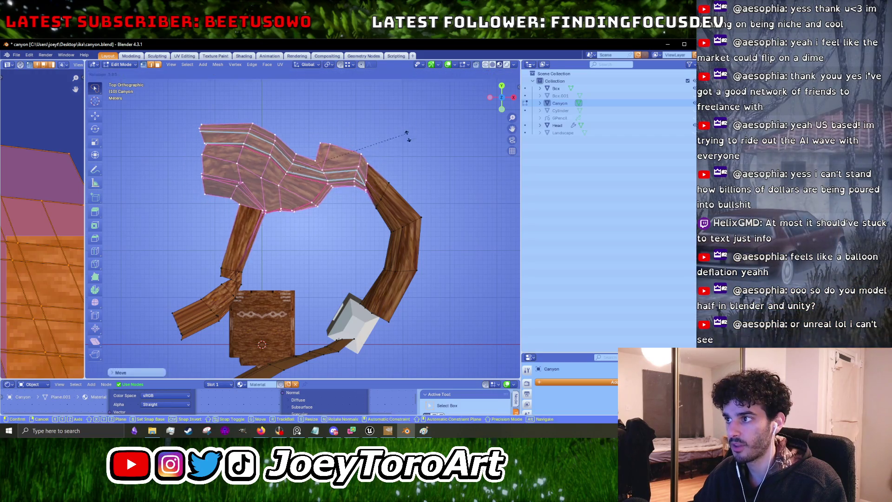
pyautogui.rightClick(407, 145)
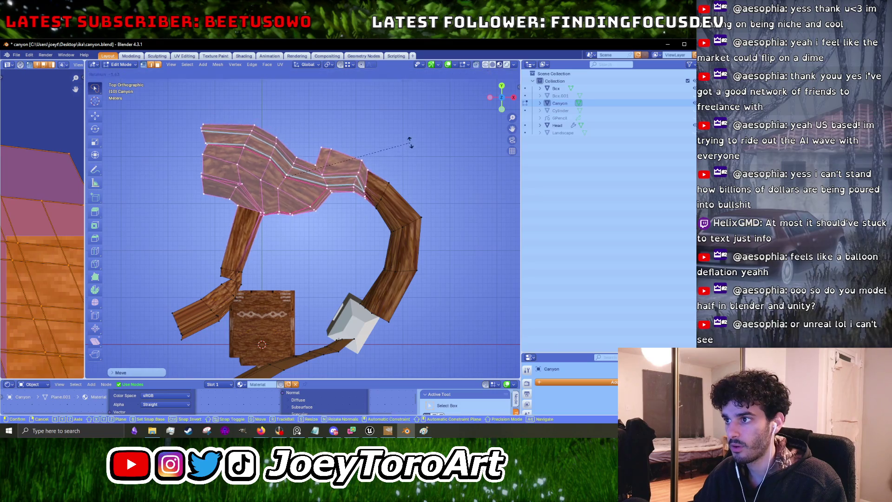
# Select the lower-left branch, shift it and rotate it outward.
pyautogui.moveTo(263, 292); pyautogui.dragTo(121, 331)
pyautogui.press('g')
pyautogui.click(276, 239)
pyautogui.press('r')
pyautogui.click(305, 243)
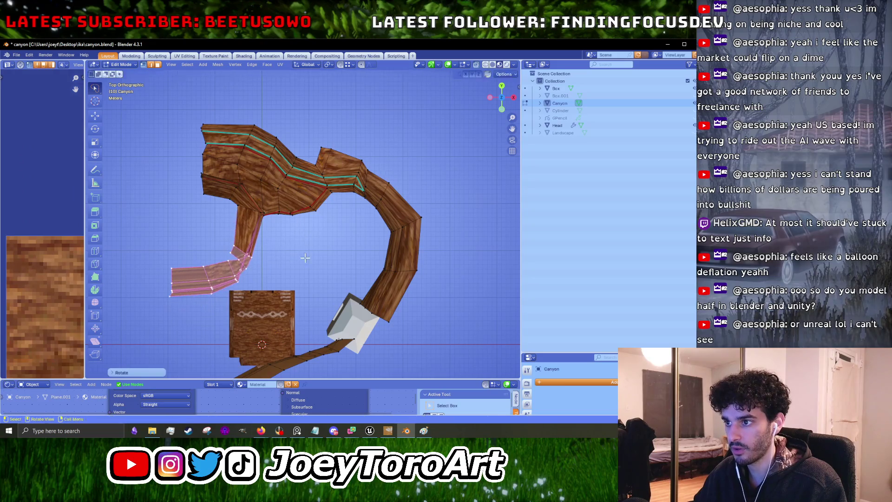
# Move the rotated canyon branch into its final position.
pyautogui.press('g')
pyautogui.click(306, 250)
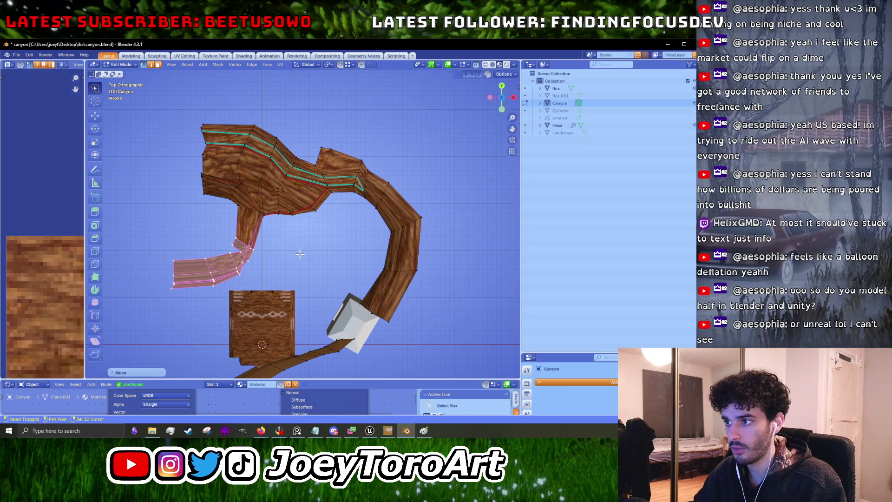
pyautogui.moveTo(300, 254); pyautogui.dragTo(333, 189)
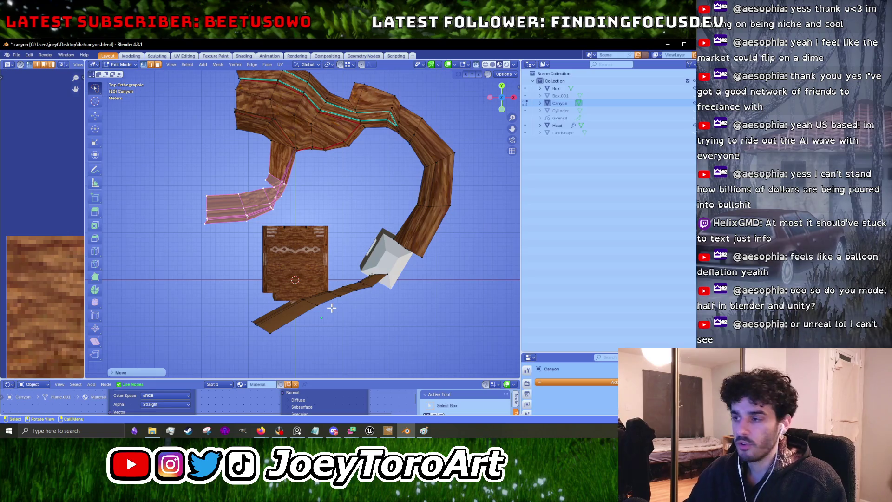
pyautogui.scroll(2, 319, 225)
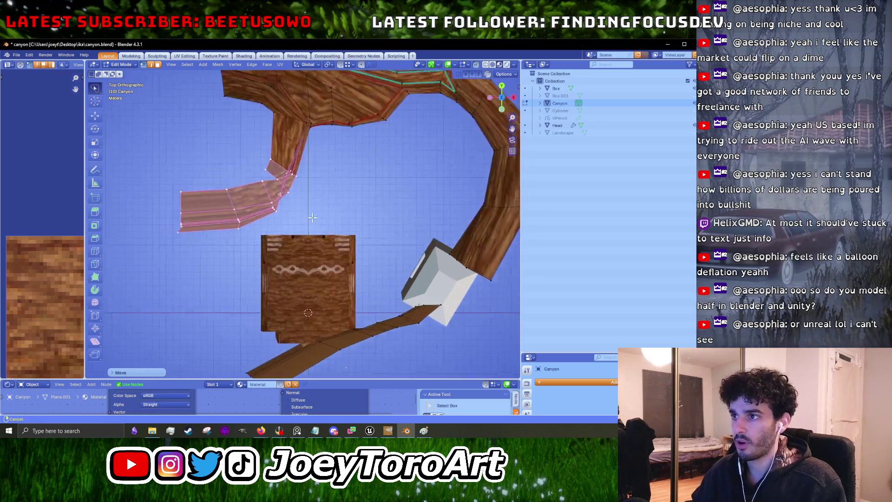
# Reshape the left branch by sliding its middle edge loop so it angles outward at the joint.
pyautogui.click(231, 219)
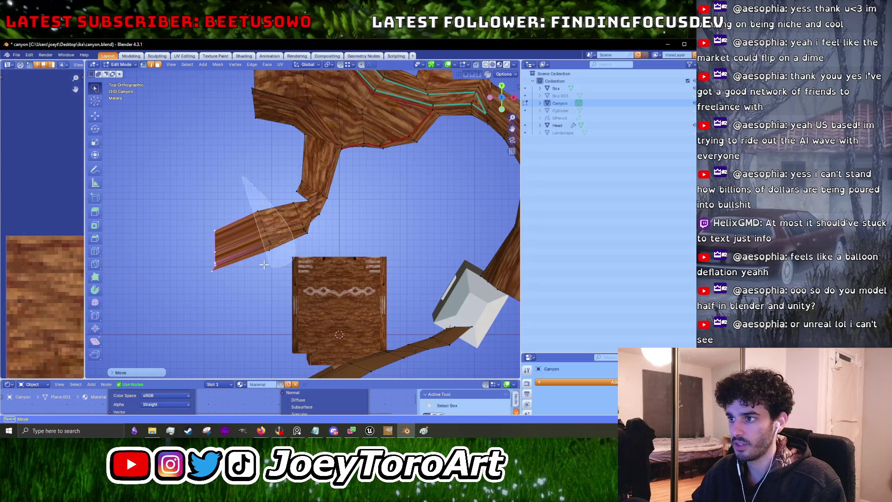
pyautogui.press('g')
pyautogui.click(267, 205)
pyautogui.moveTo(329, 242); pyautogui.dragTo(278, 194)
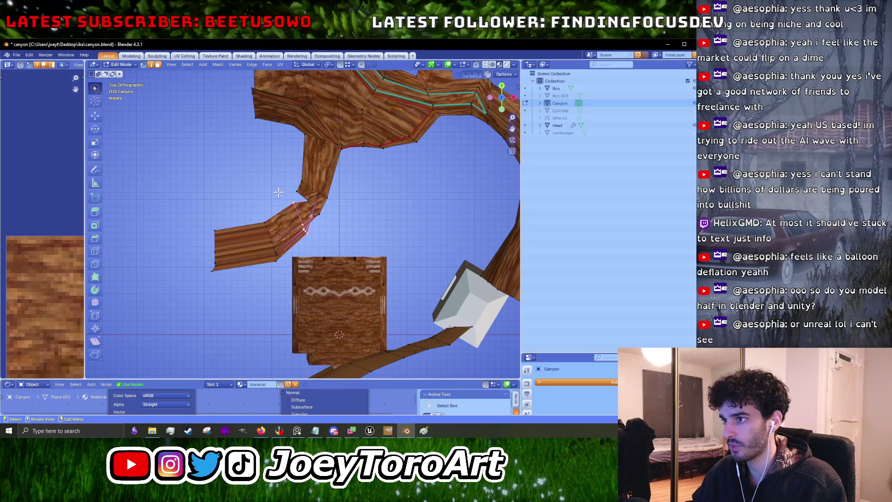
pyautogui.press('g')
pyautogui.click(298, 233)
# Select edges near the left branch junction and bring up the Paint layout sketch.
pyautogui.scroll(2, 288, 238)
pyautogui.moveTo(332, 225)
pyautogui.mouseDown()
pyautogui.moveTo(289, 237)
pyautogui.moveTo(205, 167)
pyautogui.moveTo(286, 230)
pyautogui.mouseUp()
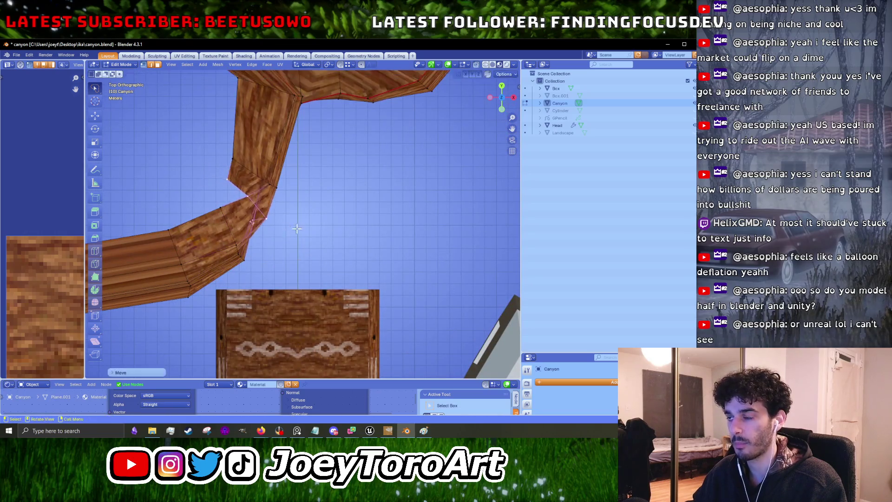
pyautogui.scroll(-2, 374, 296)
pyautogui.click(422, 432)
pyautogui.click(423, 432)
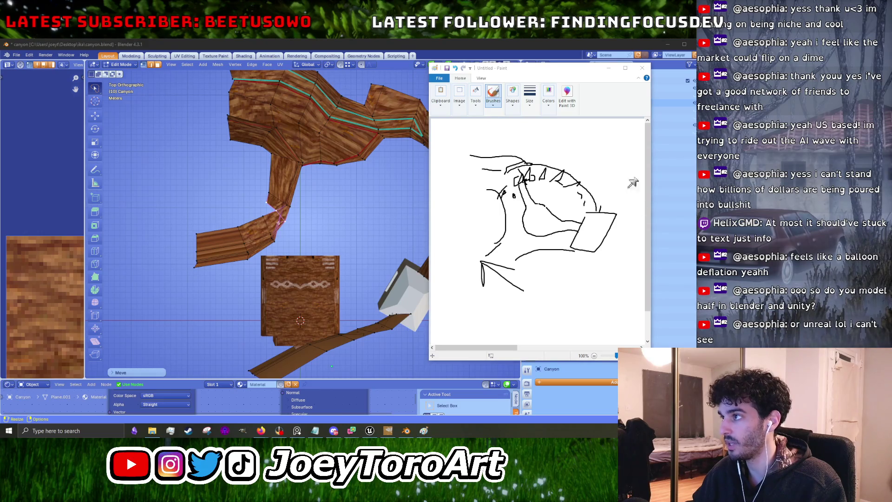
pyautogui.moveTo(482, 70); pyautogui.dragTo(520, 73)
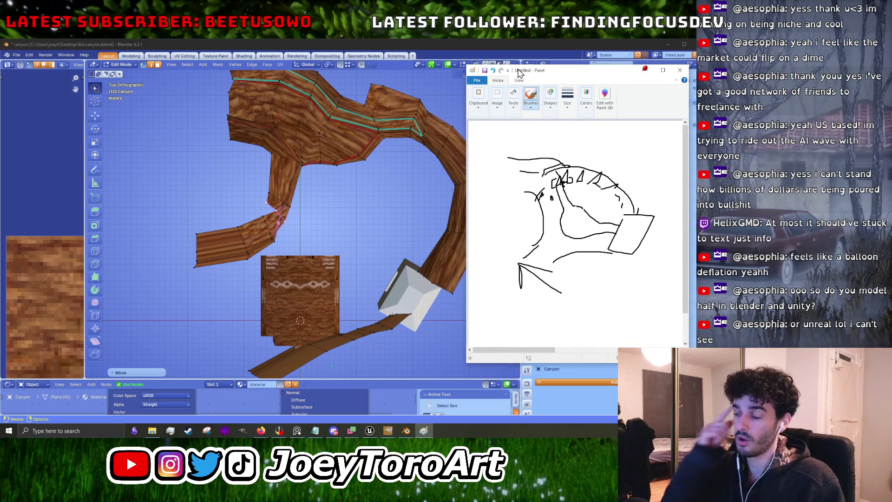
pyautogui.moveTo(417, 257); pyautogui.dragTo(372, 161)
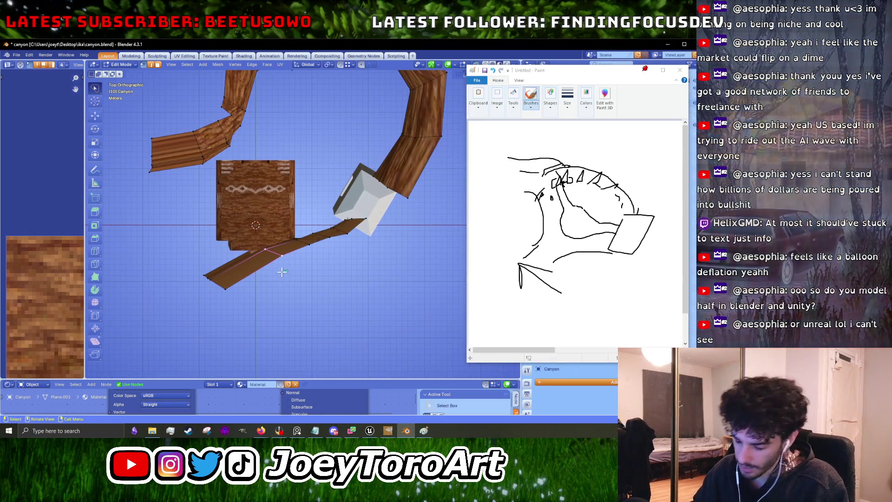
pyautogui.click(233, 269)
pyautogui.press('g')
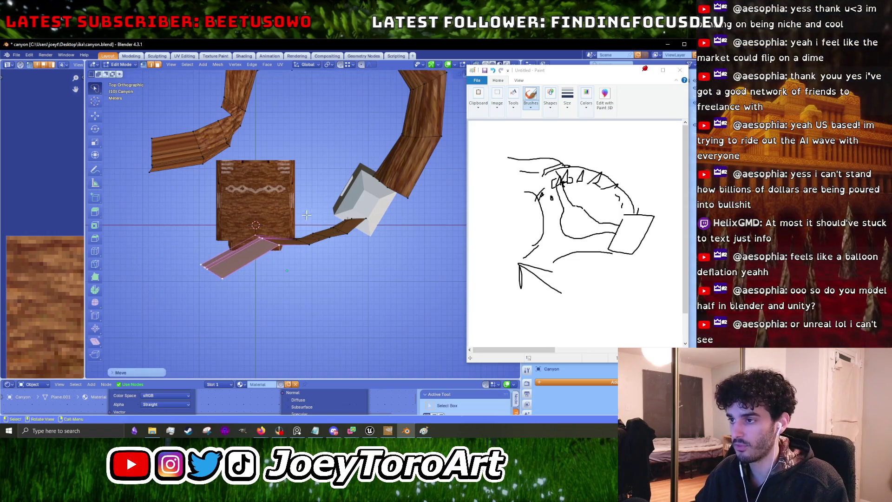
pyautogui.click(315, 241)
pyautogui.click(271, 230)
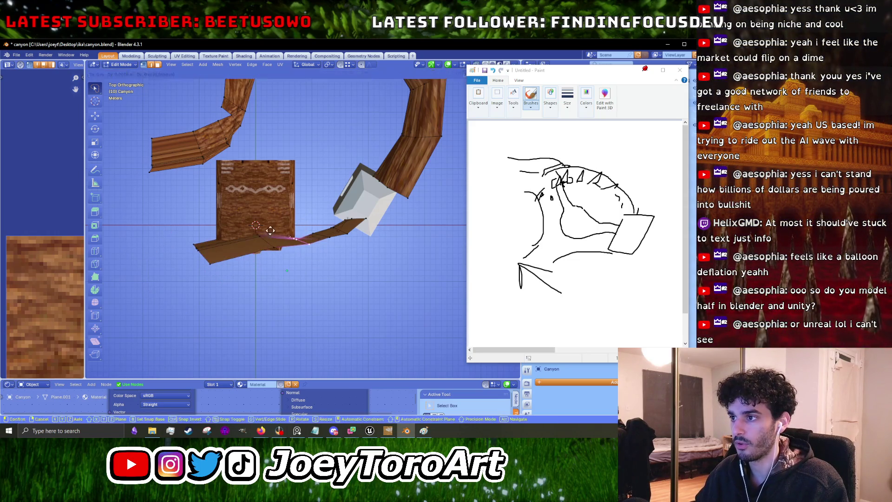
pyautogui.moveTo(271, 230); pyautogui.dragTo(274, 249)
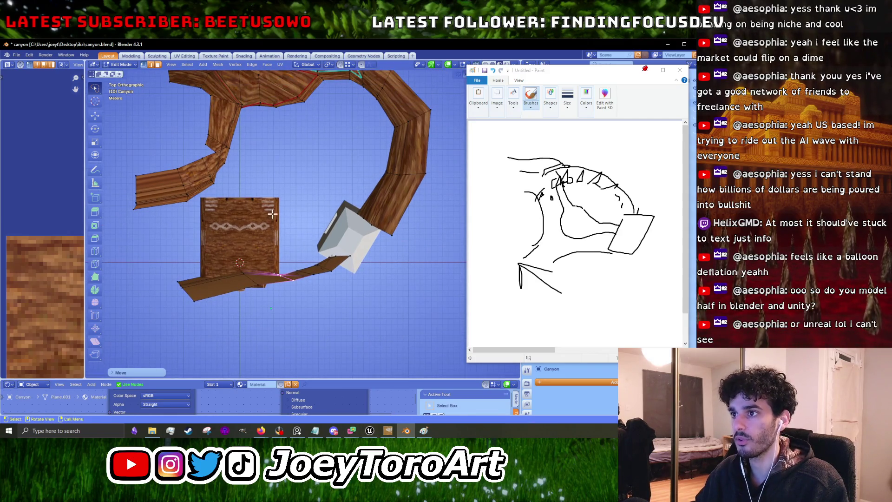
pyautogui.scroll(1, 261, 211)
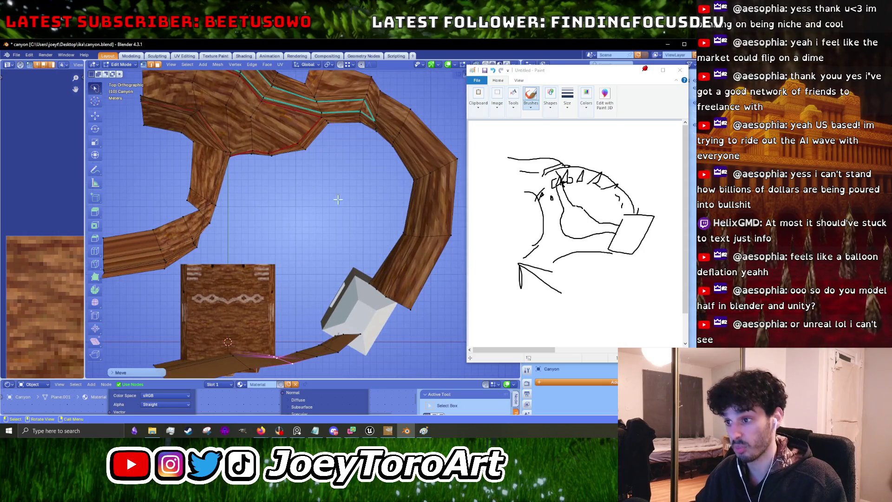
pyautogui.moveTo(324, 190); pyautogui.dragTo(415, 157)
pyautogui.click(218, 219)
# Select and reposition the wall's lower-left end strip.
pyautogui.moveTo(257, 214); pyautogui.dragTo(260, 234)
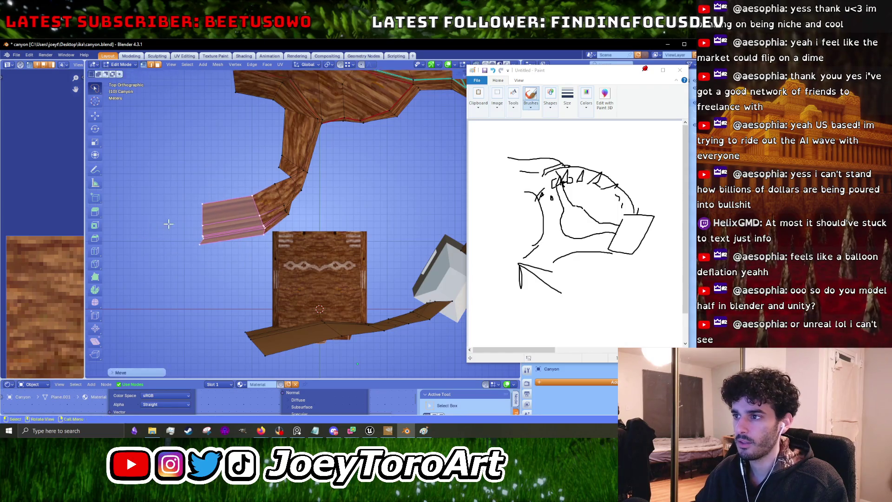
pyautogui.moveTo(289, 171); pyautogui.dragTo(228, 222)
pyautogui.scroll(-2, 262, 223)
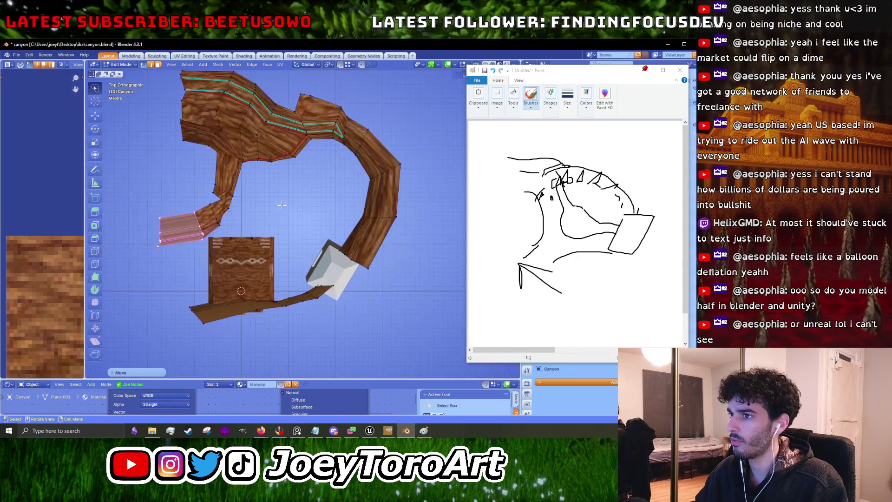
pyautogui.scroll(5, 256, 204)
# Lasso the bend vertices, then move and rotate them so the left arm turns down more sharply.
pyautogui.moveTo(332, 199); pyautogui.dragTo(312, 217)
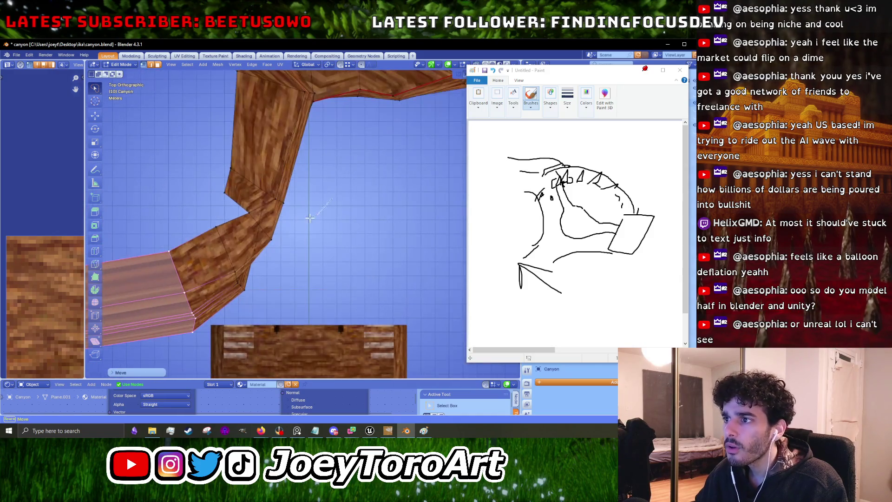
pyautogui.moveTo(197, 138); pyautogui.dragTo(343, 166)
pyautogui.press('g')
pyautogui.click(354, 135)
pyautogui.moveTo(346, 239)
pyautogui.mouseDown()
pyautogui.moveTo(321, 268)
pyautogui.moveTo(212, 139)
pyautogui.mouseUp()
pyautogui.press('r')
pyautogui.click(388, 199)
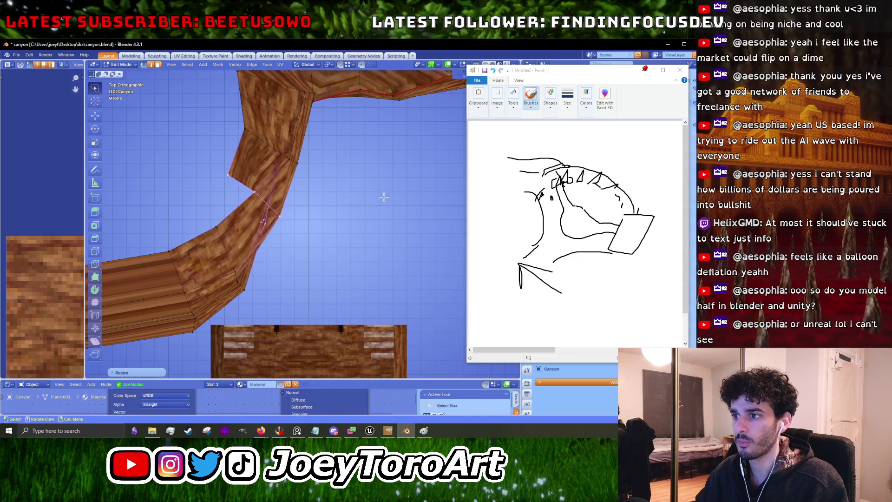
pyautogui.press('g')
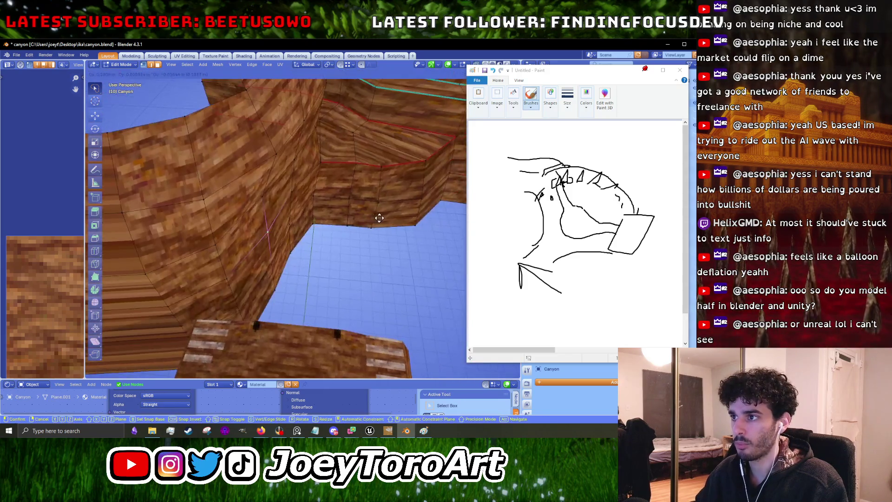
pyautogui.click(374, 218)
pyautogui.scroll(-5, 370, 222)
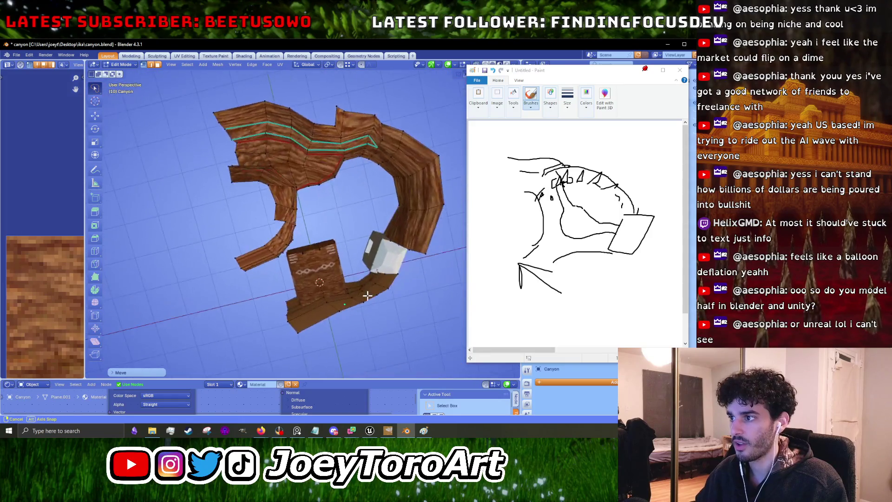
# Check the sharpened bend from the top view and an orbit over the canyon and box.
pyautogui.press('KP_7')
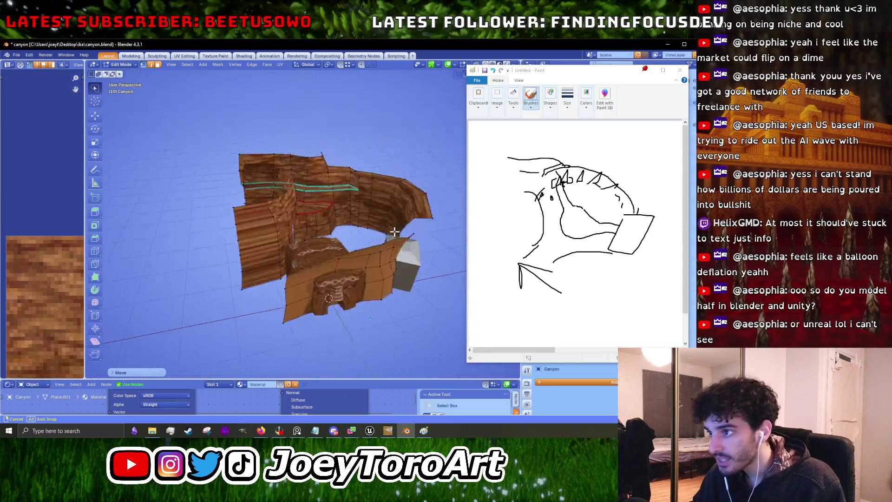
pyautogui.scroll(6, 323, 174)
pyautogui.scroll(-5, 324, 174)
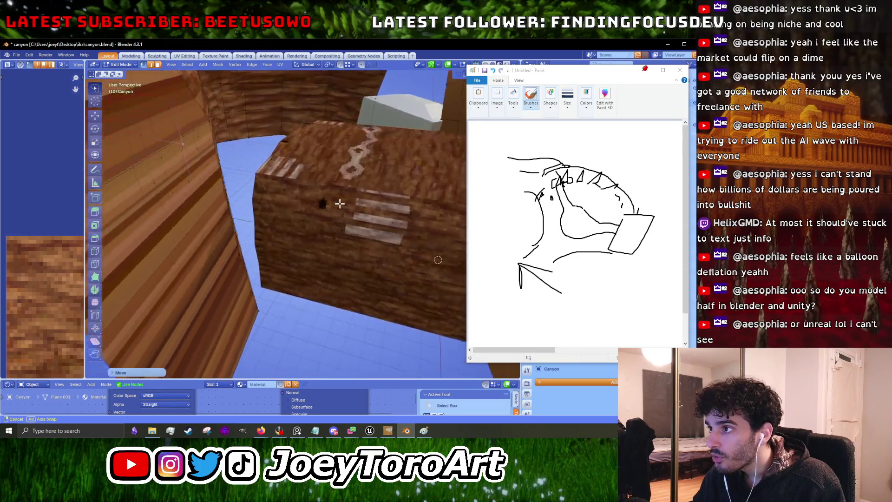
pyautogui.moveTo(321, 237)
pyautogui.mouseDown()
pyautogui.moveTo(289, 274)
pyautogui.moveTo(299, 253)
pyautogui.moveTo(155, 334)
pyautogui.mouseUp()
pyautogui.press('KP_7')
pyautogui.scroll(3, 299, 254)
# Rotate and move the lower-left wall strip to a new angle, settling it slightly higher.
pyautogui.press('g')
pyautogui.click(228, 245)
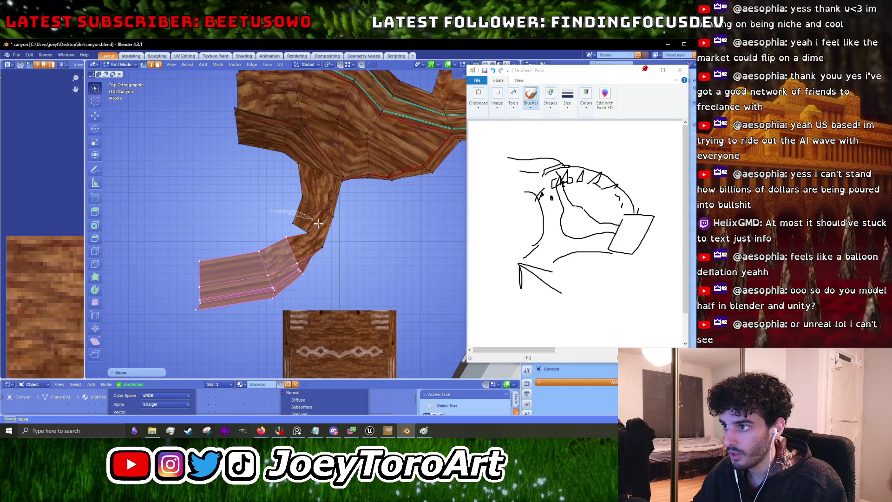
pyautogui.press('r')
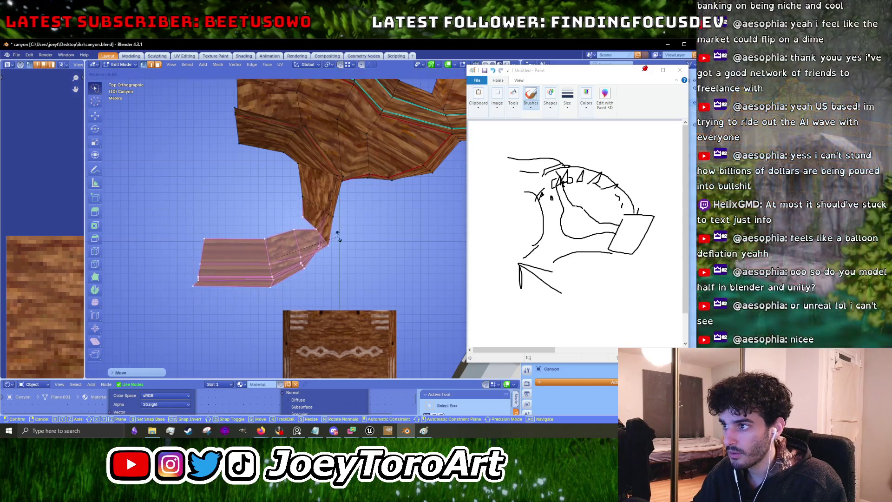
pyautogui.press('g')
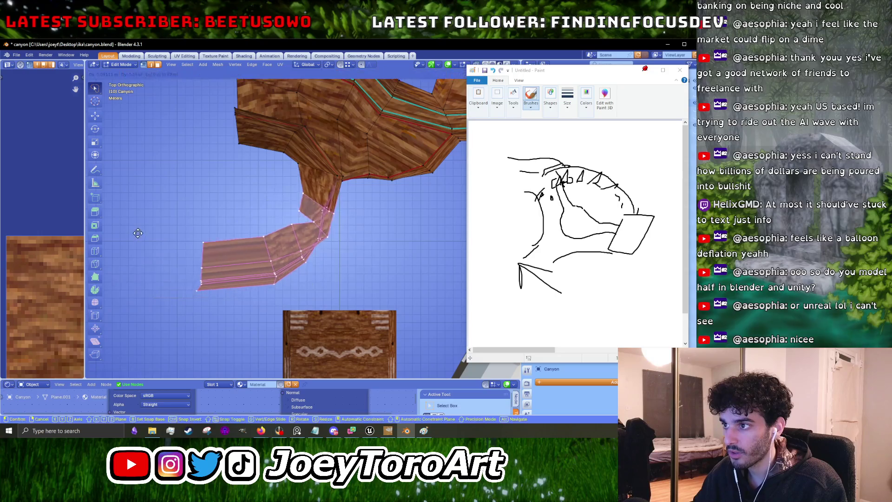
pyautogui.click(137, 228)
pyautogui.moveTo(382, 303)
pyautogui.mouseDown()
pyautogui.moveTo(352, 227)
pyautogui.moveTo(276, 263)
pyautogui.moveTo(302, 376)
pyautogui.mouseUp()
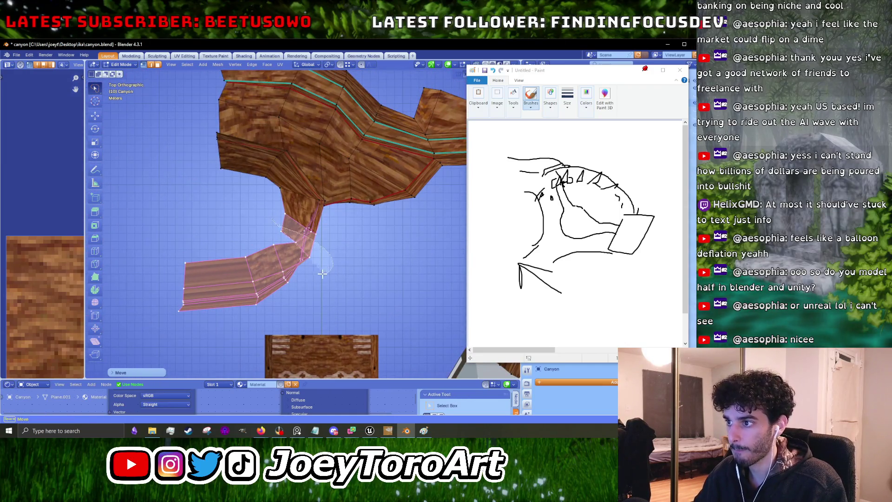
# Nudge a bend vertex up-left and shift the left wall strip slightly up-right.
pyautogui.click(273, 251)
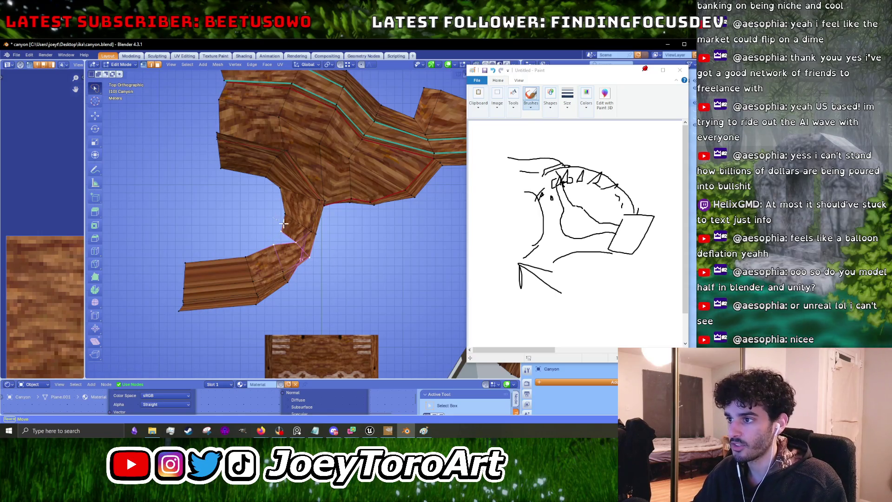
pyautogui.click(267, 225)
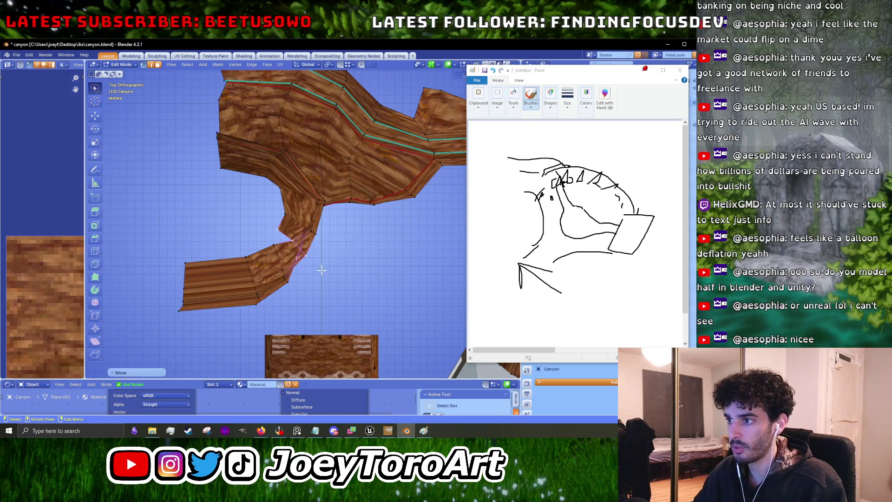
pyautogui.moveTo(273, 247); pyautogui.dragTo(132, 331)
pyautogui.press('g')
pyautogui.click(169, 228)
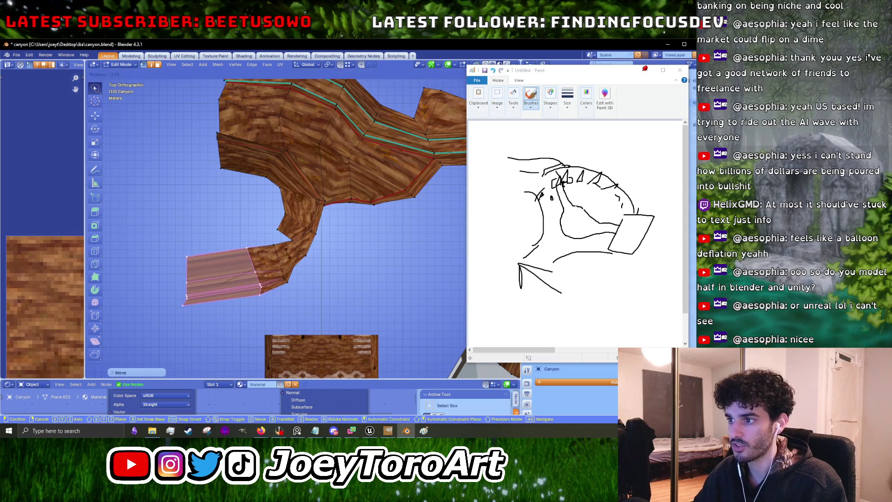
# Reposition the strip together with its bend and raise a stray wall vertex.
pyautogui.moveTo(330, 218)
pyautogui.mouseDown()
pyautogui.moveTo(135, 321)
pyautogui.moveTo(323, 206)
pyautogui.mouseUp()
pyautogui.press('g')
pyautogui.click(290, 204)
pyautogui.scroll(2, 279, 260)
pyautogui.moveTo(276, 277); pyautogui.dragTo(260, 285)
pyautogui.press('g')
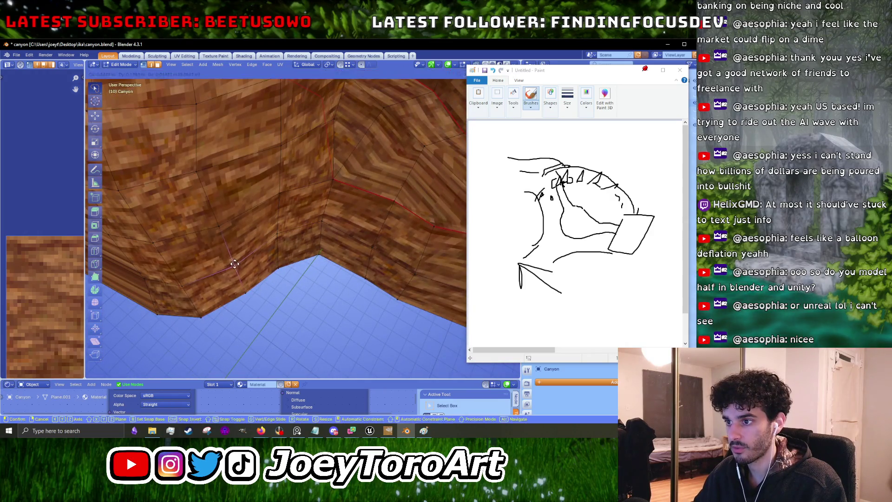
pyautogui.click(224, 233)
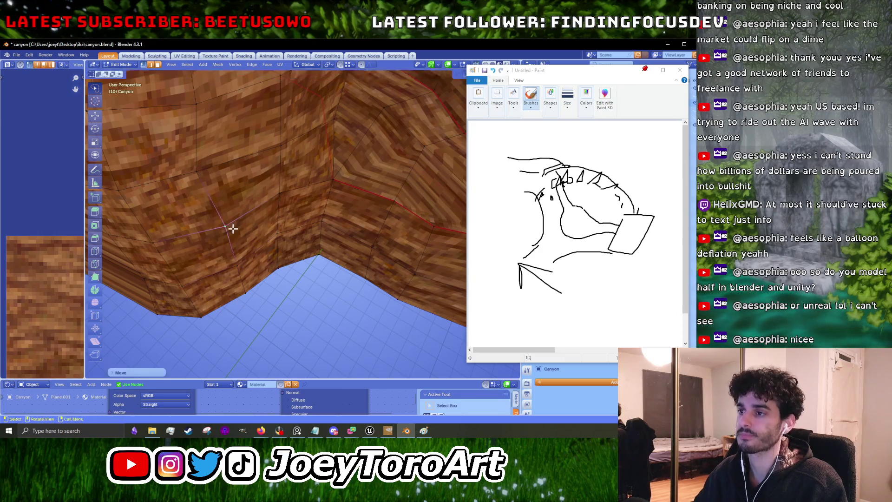
# Inspect the whole canyon object, then return to Edit Mode in top view.
pyautogui.press('Tab')
pyautogui.scroll(-3, 242, 265)
pyautogui.moveTo(262, 260)
pyautogui.mouseDown()
pyautogui.moveTo(328, 240)
pyautogui.moveTo(339, 260)
pyautogui.moveTo(232, 251)
pyautogui.moveTo(269, 281)
pyautogui.mouseUp()
pyautogui.press('Tab')
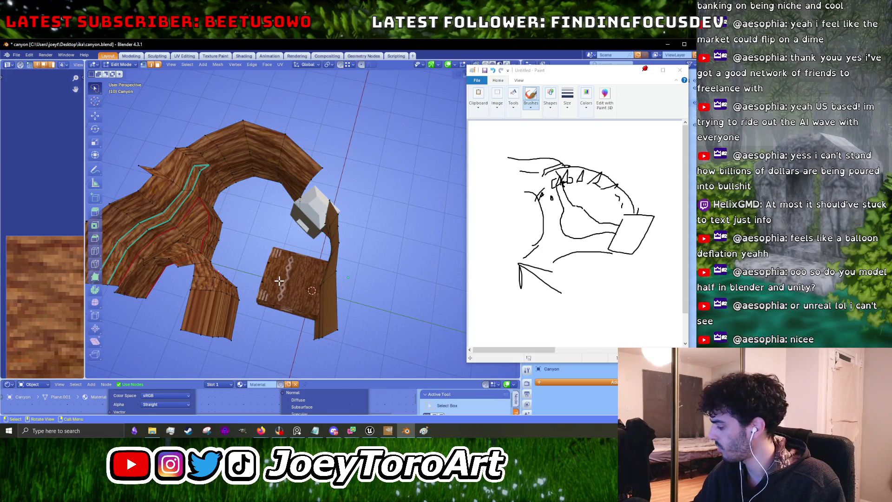
pyautogui.press('KP_7')
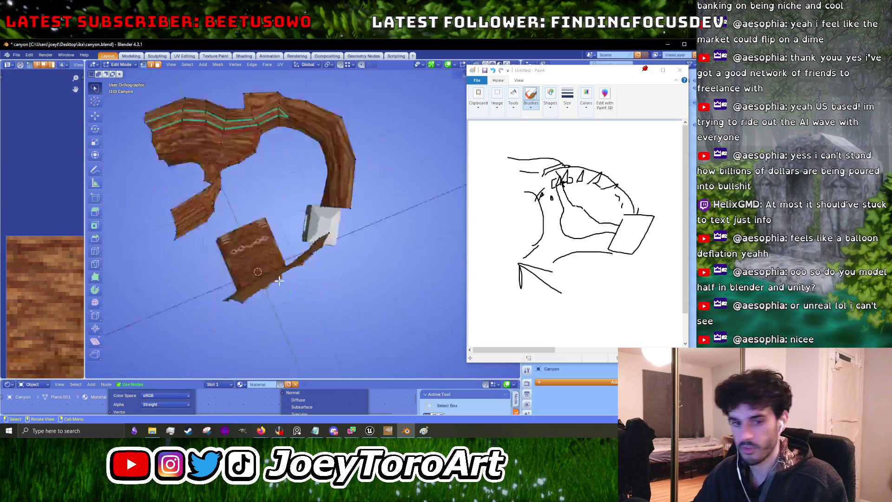
pyautogui.scroll(3, 316, 293)
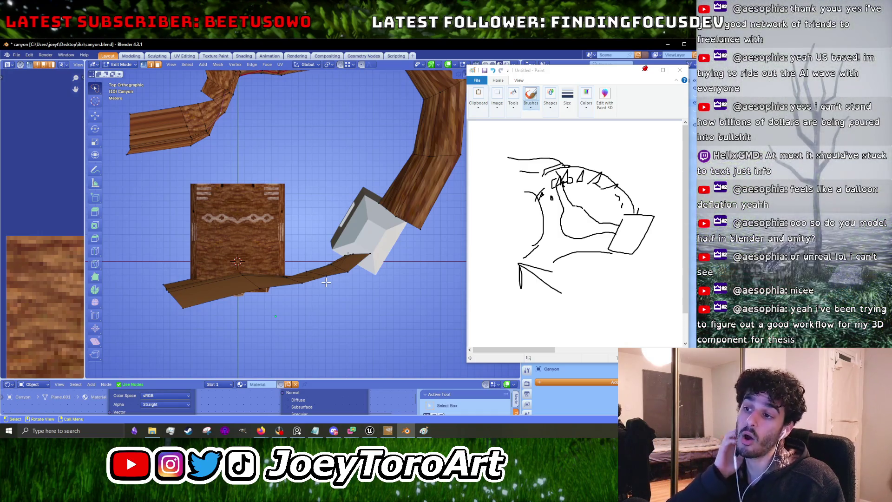
# Rotate the left bridge face slightly and move the edges where it meets the path.
pyautogui.click(218, 286)
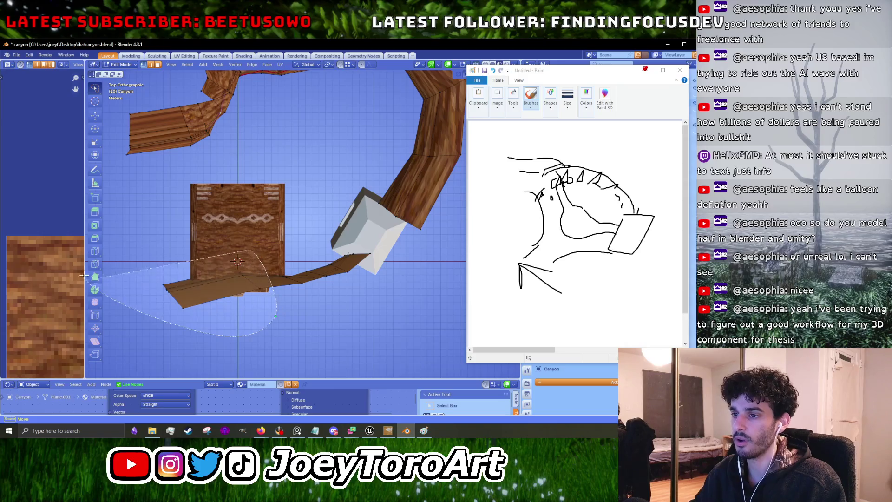
pyautogui.press('g')
pyautogui.press('r')
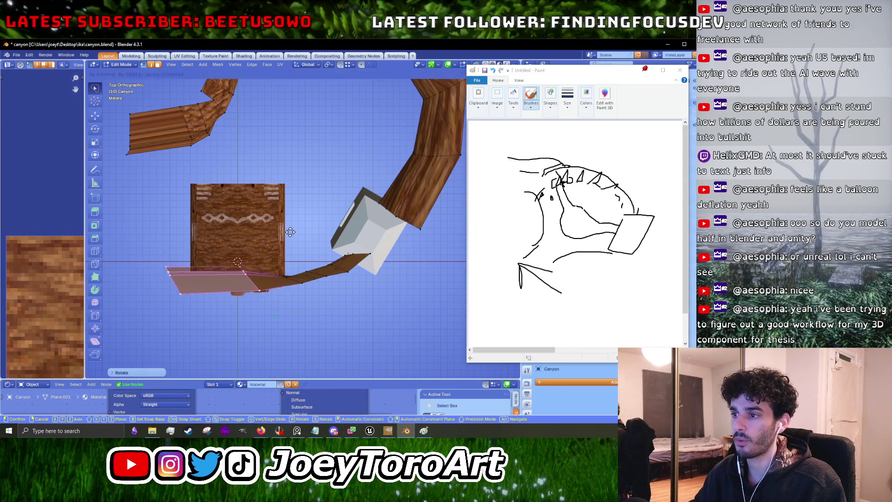
pyautogui.click(287, 235)
pyautogui.moveTo(304, 300); pyautogui.dragTo(274, 260)
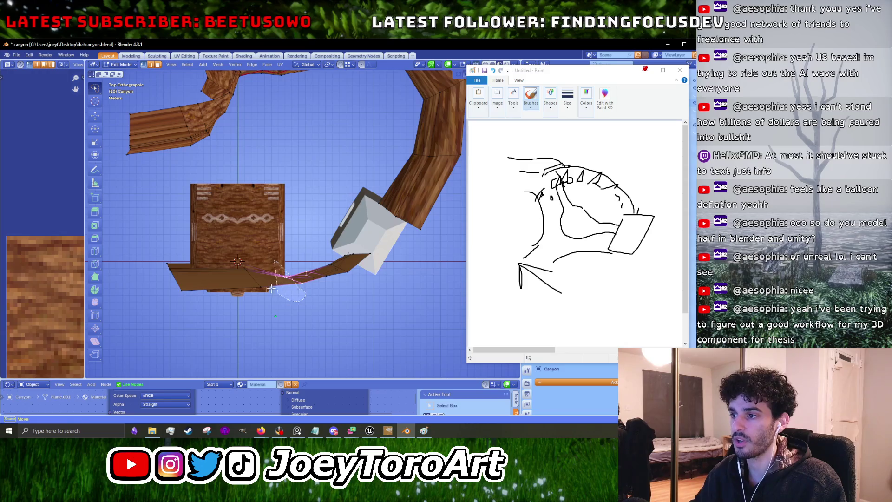
pyautogui.moveTo(288, 291); pyautogui.dragTo(288, 292)
pyautogui.press('g')
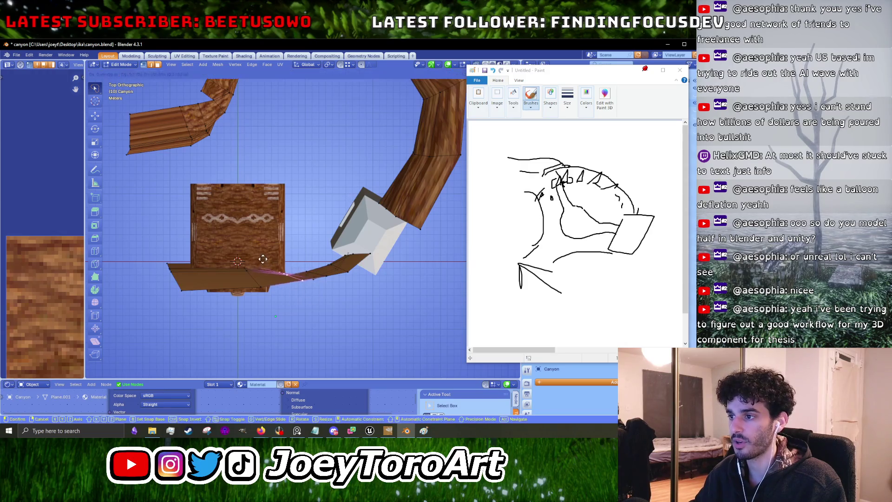
pyautogui.click(294, 266)
# Inspect the canyon and box from an orbit, then return to the top-down edit view.
pyautogui.press('Tab')
pyautogui.moveTo(262, 264)
pyautogui.mouseDown()
pyautogui.moveTo(350, 194)
pyautogui.moveTo(337, 254)
pyautogui.moveTo(358, 225)
pyautogui.mouseUp()
pyautogui.press('Tab')
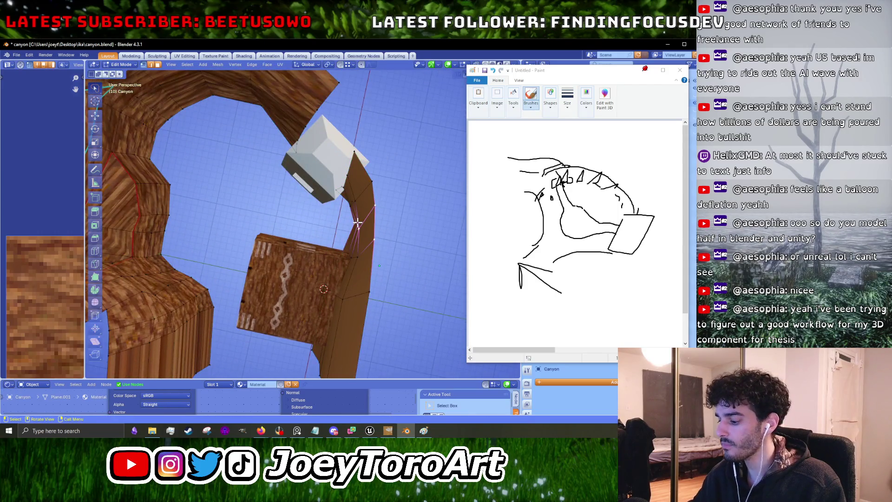
pyautogui.press('KP_7')
# Move the whole plank mesh up and left, rotate it, and slide it along X.
pyautogui.press('a')
pyautogui.press('g')
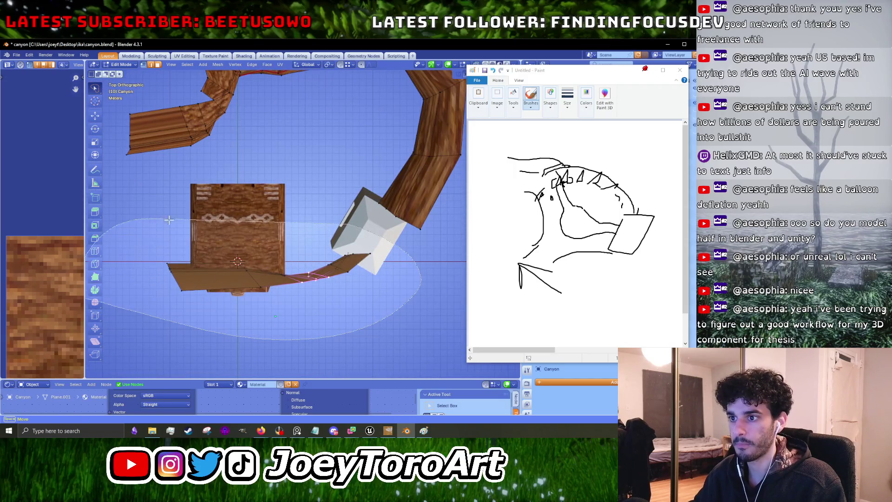
pyautogui.click(303, 245)
pyautogui.press('r')
pyautogui.click(358, 237)
pyautogui.press('g')
pyautogui.press('x')
pyautogui.click(360, 240)
pyautogui.scroll(-3, 361, 239)
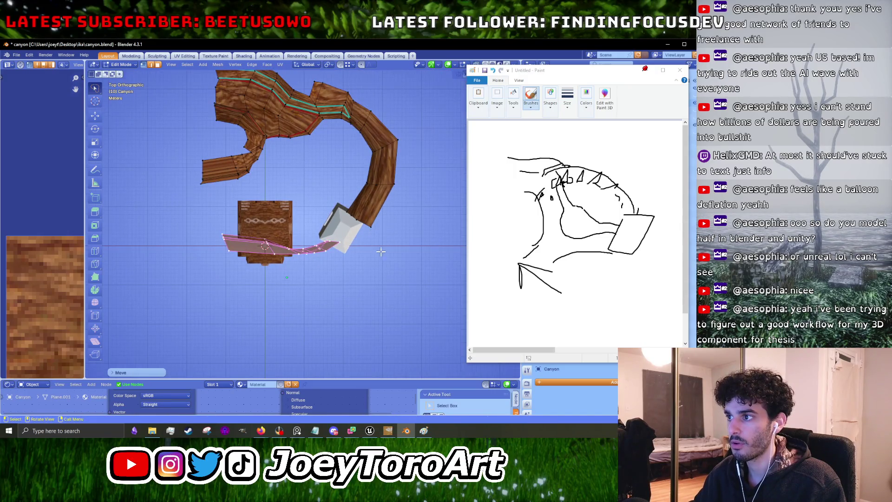
# Gather the loose wall vertices onto the bend corner and rotate them into place.
pyautogui.press('Tab')
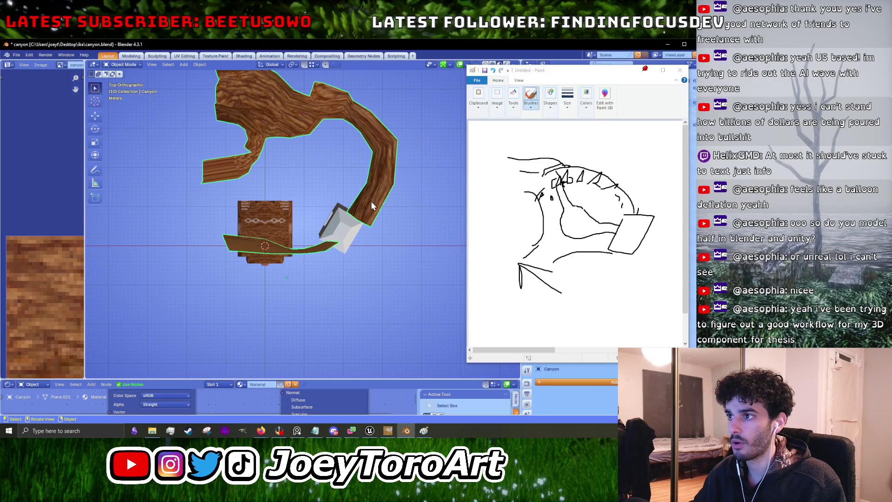
pyautogui.press('Tab')
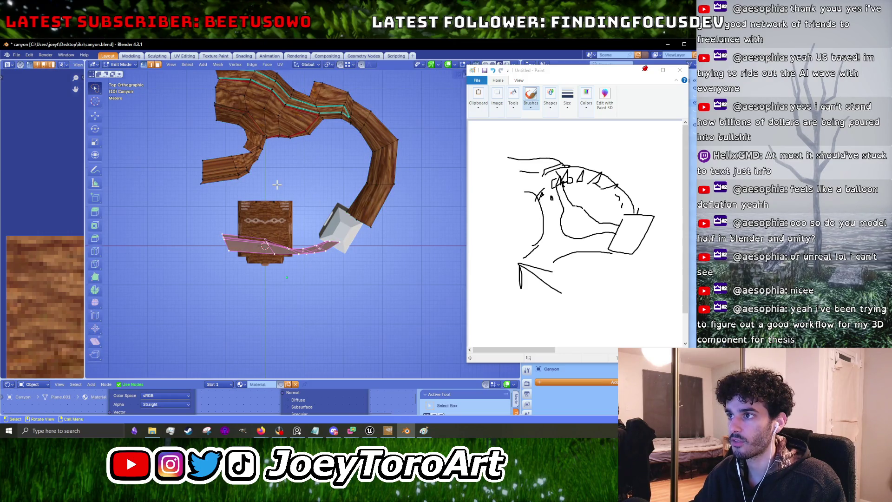
pyautogui.scroll(6, 277, 184)
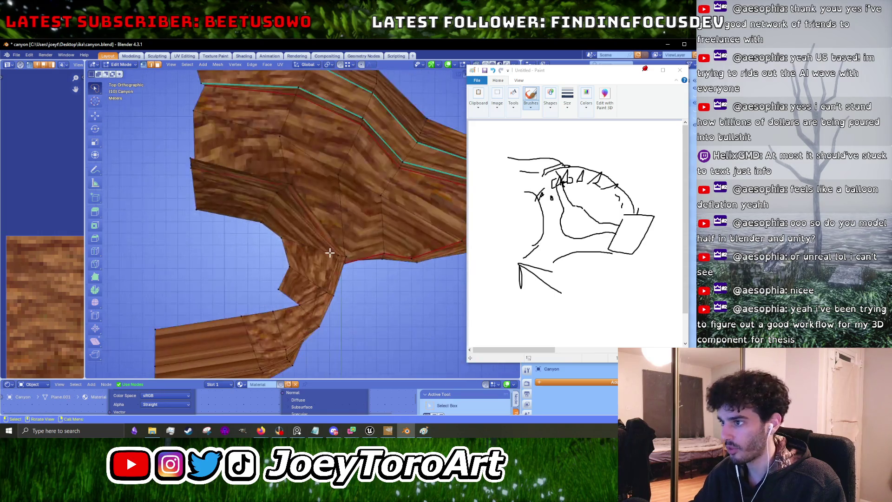
pyautogui.press('g')
pyautogui.press('g')
pyautogui.click(319, 209)
pyautogui.press('r')
pyautogui.click(293, 251)
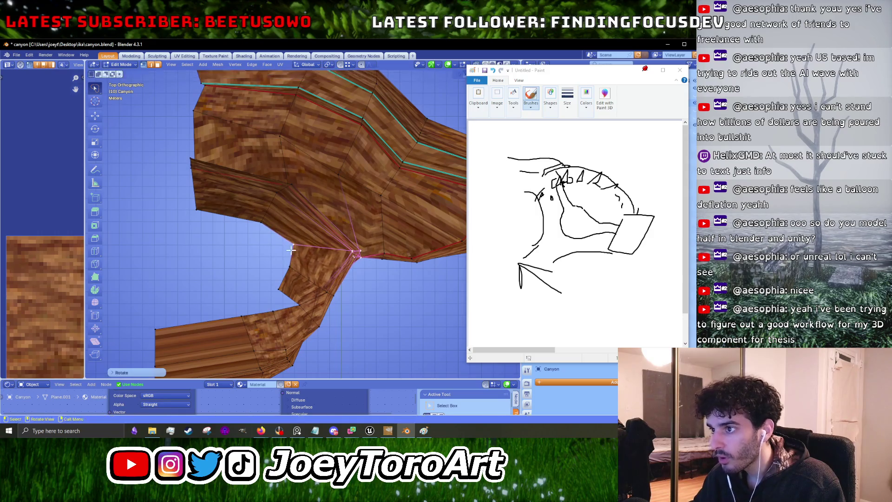
# Inspect the closed-up wall in perspective, then go back into Edit Mode.
pyautogui.press('Tab')
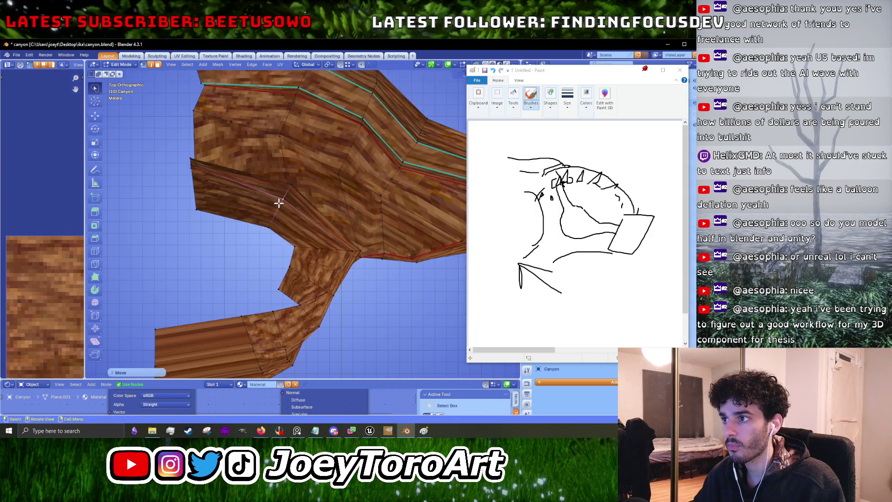
pyautogui.scroll(-4, 337, 270)
pyautogui.moveTo(337, 270)
pyautogui.mouseDown()
pyautogui.moveTo(278, 223)
pyautogui.moveTo(335, 254)
pyautogui.mouseUp()
pyautogui.press('Tab')
pyautogui.scroll(-3, 299, 238)
# Select all canyon vertices, Unwrap the UVs, and widen the UV editing area.
pyautogui.press('a')
pyautogui.press('u')
pyautogui.click(335, 259)
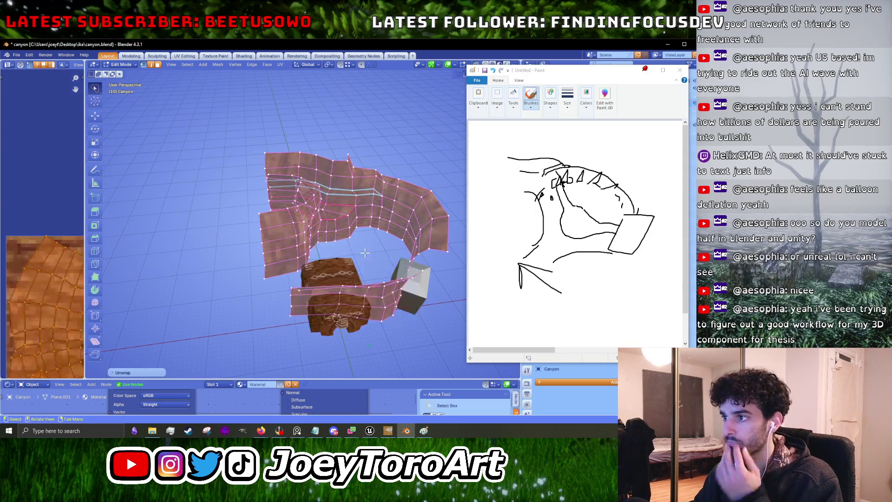
pyautogui.moveTo(85, 272); pyautogui.dragTo(301, 261)
pyautogui.scroll(-5, 202, 253)
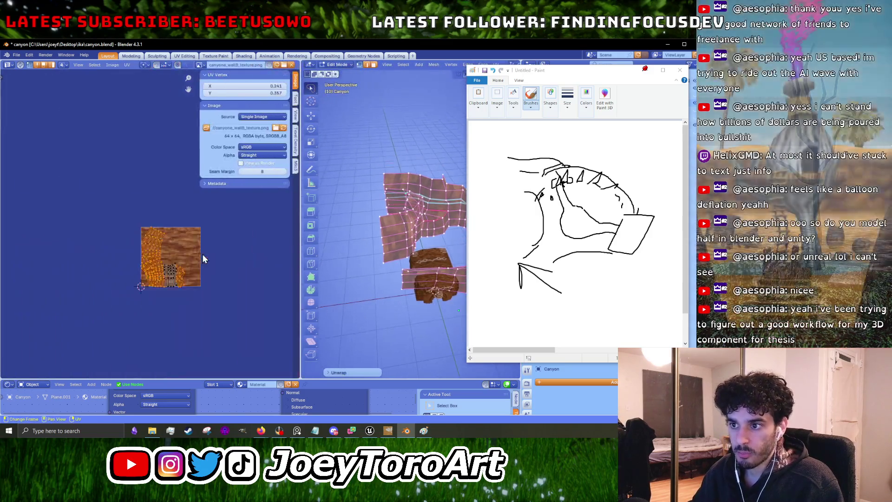
# Enlarge the UV islands, rotate them 90 degrees, then scale them back down.
pyautogui.press('s')
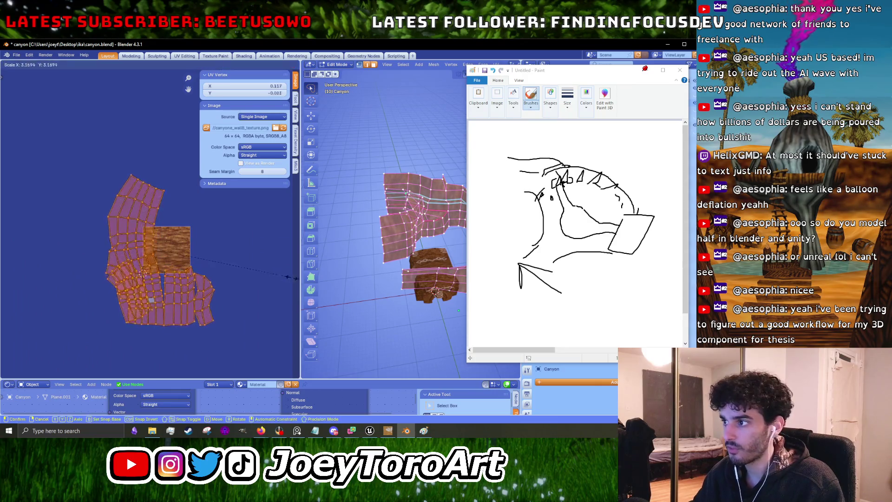
pyautogui.click(297, 277)
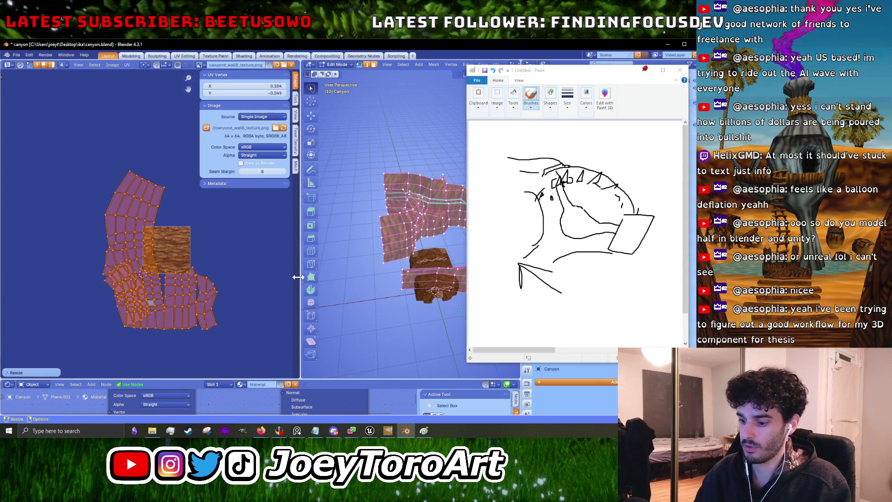
pyautogui.write('r90')
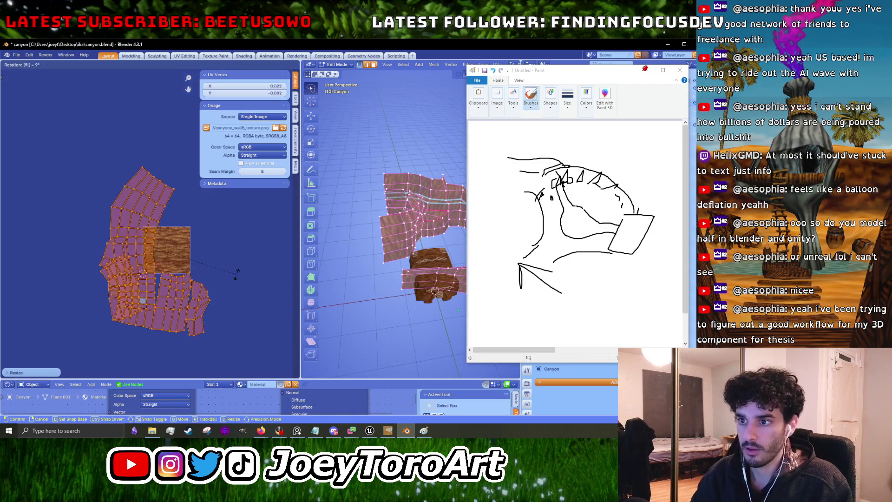
pyautogui.press('Return')
pyautogui.scroll(5, 432, 214)
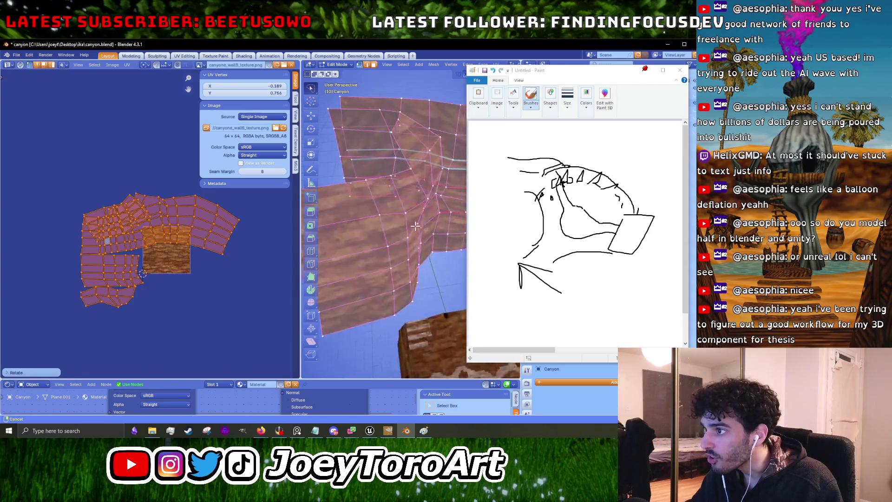
pyautogui.press('s')
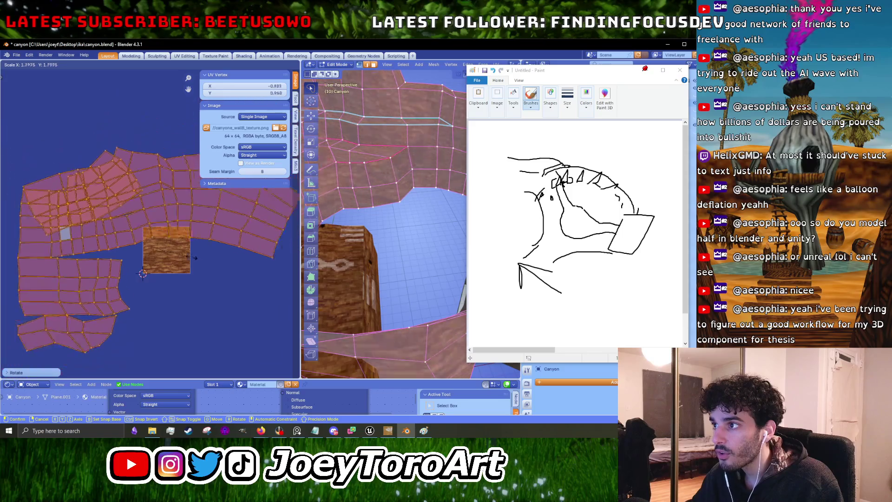
pyautogui.click(181, 263)
# Scale the UV islands up again, then view the textured walls in Object Mode.
pyautogui.scroll(3, 359, 242)
pyautogui.moveTo(358, 242)
pyautogui.mouseDown()
pyautogui.moveTo(440, 253)
pyautogui.moveTo(422, 233)
pyautogui.moveTo(395, 246)
pyautogui.mouseUp()
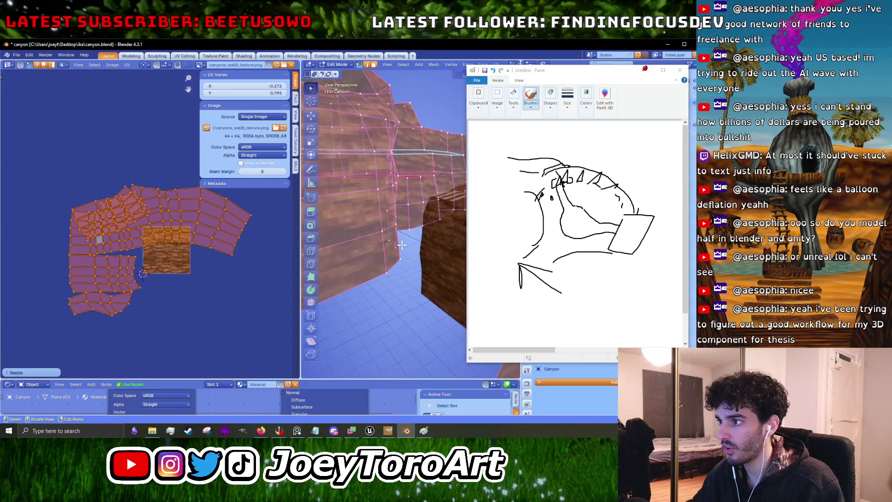
pyautogui.press('s')
pyautogui.click(229, 289)
pyautogui.press('Tab')
pyautogui.moveTo(379, 241); pyautogui.dragTo(405, 248)
# Export the canyon walls over canyon_walls.fbx via File > Export > FBX, then switch to Unreal Editor.
pyautogui.click(16, 56)
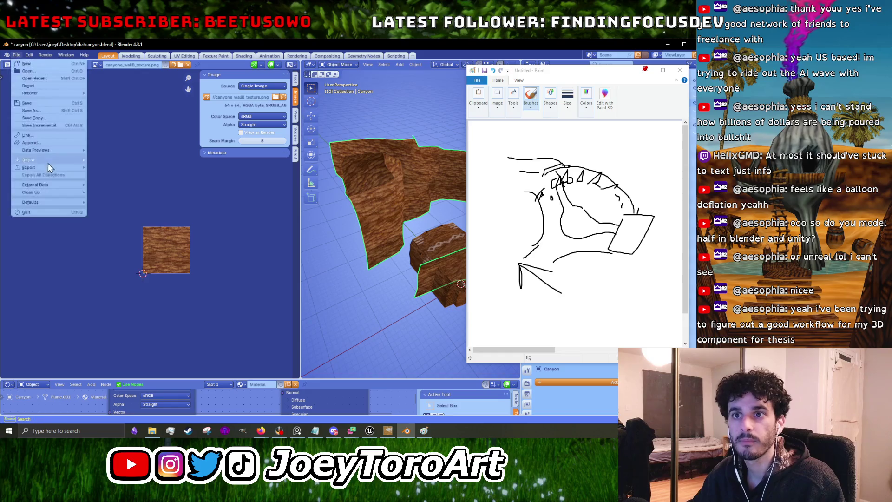
pyautogui.moveTo(46, 168)
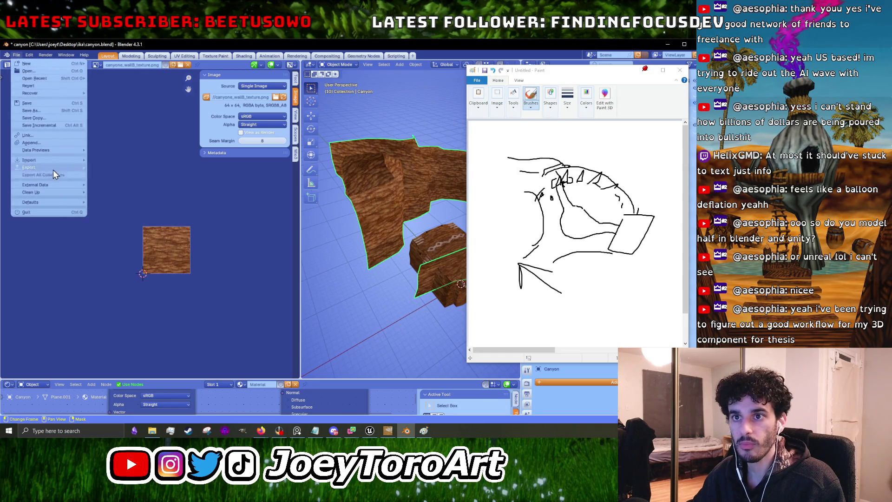
pyautogui.click(108, 230)
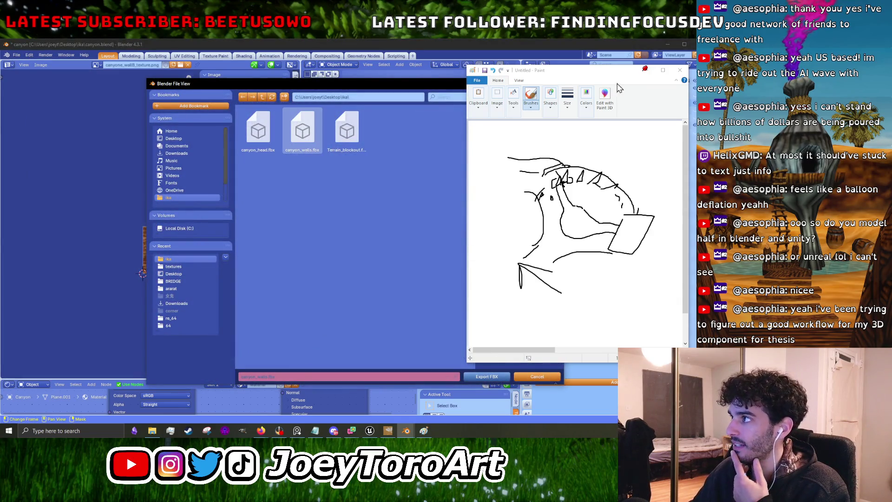
pyautogui.moveTo(625, 80); pyautogui.dragTo(93, 168)
pyautogui.click(93, 168)
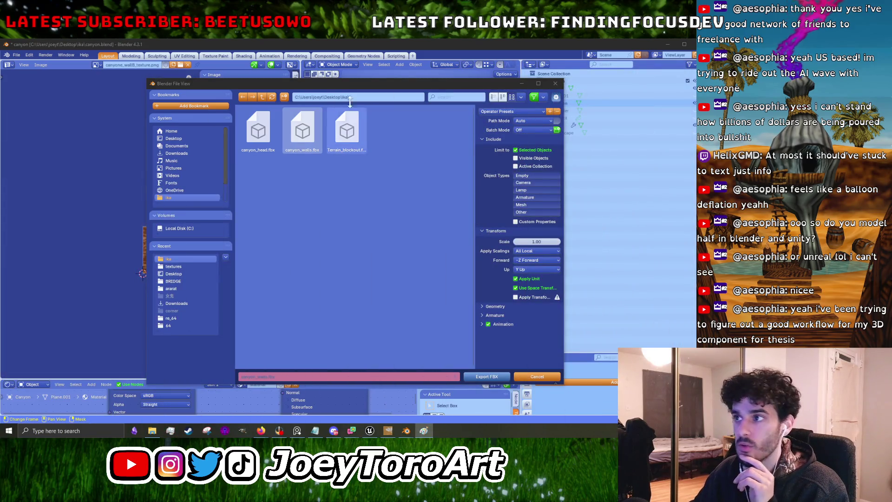
pyautogui.click(300, 144)
pyautogui.click(476, 376)
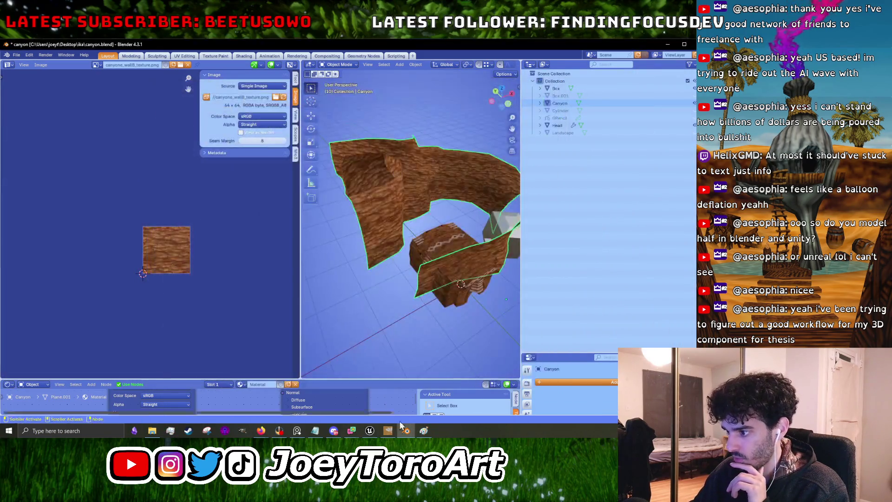
pyautogui.click(370, 431)
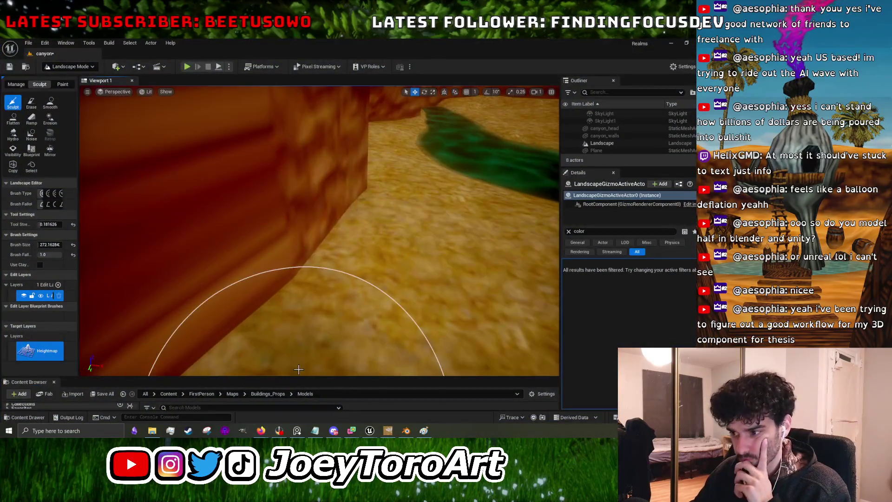
# Reimport canyon_walls from the Content Drawer and enlarge the viewport to see the reshaped walls.
pyautogui.hotkey('ctrl', 'space')
pyautogui.rightClick(267, 314)
pyautogui.click(309, 200)
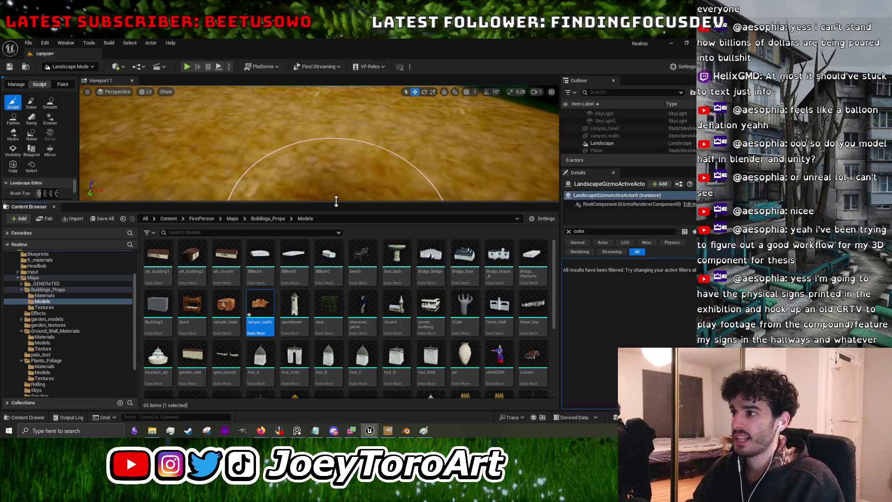
pyautogui.moveTo(336, 203); pyautogui.dragTo(336, 220)
pyautogui.rightClick(254, 331)
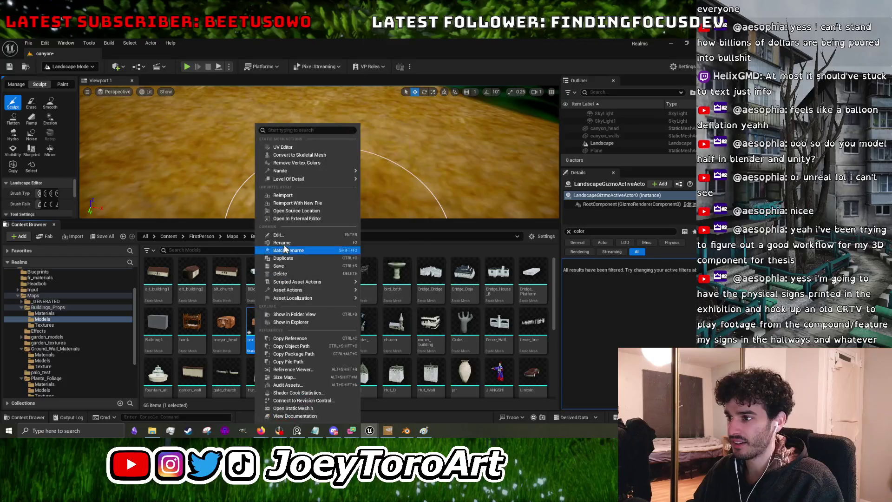
pyautogui.click(299, 201)
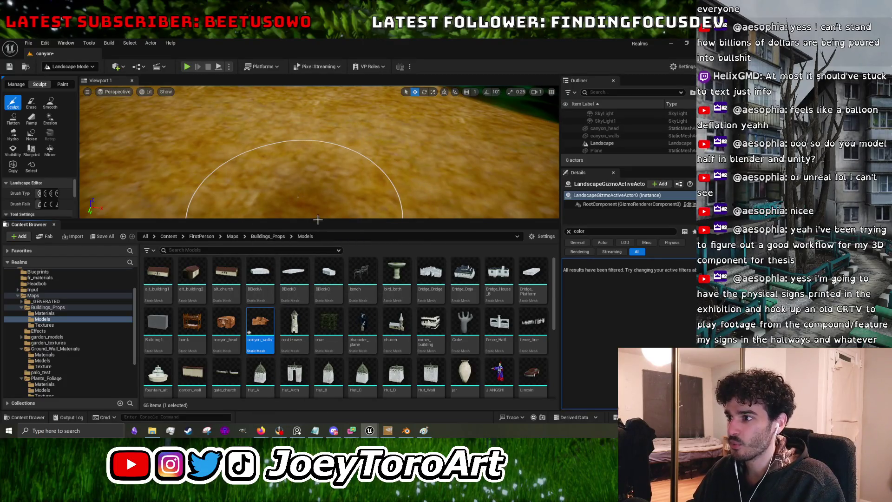
pyautogui.moveTo(317, 220); pyautogui.dragTo(318, 374)
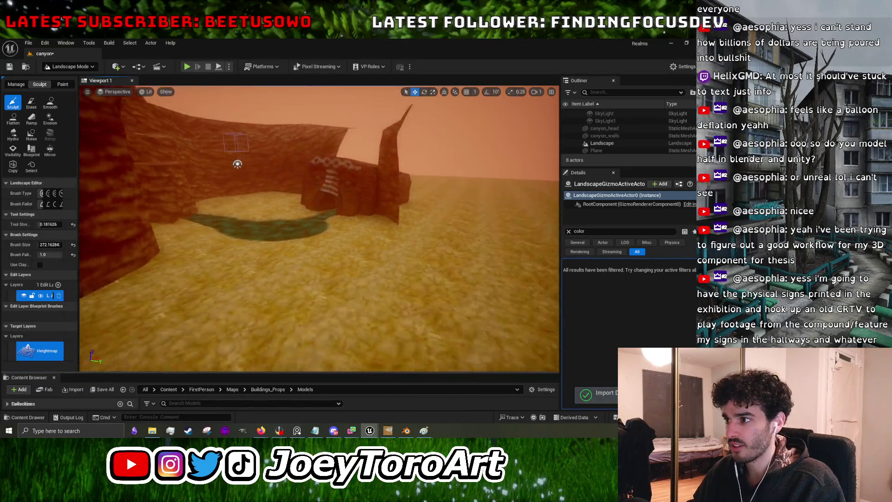
# Zoom in on the green river terrain and choose the Smooth landscape tool.
pyautogui.scroll(5, 235, 164)
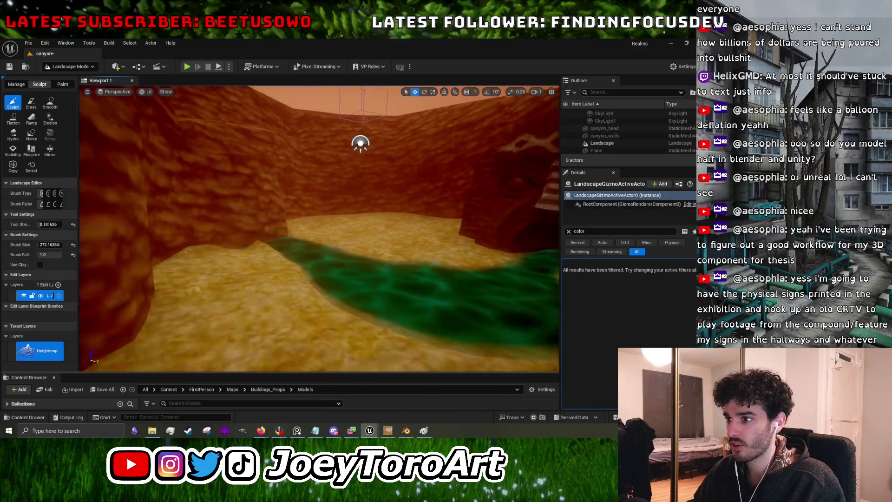
pyautogui.scroll(5, 266, 270)
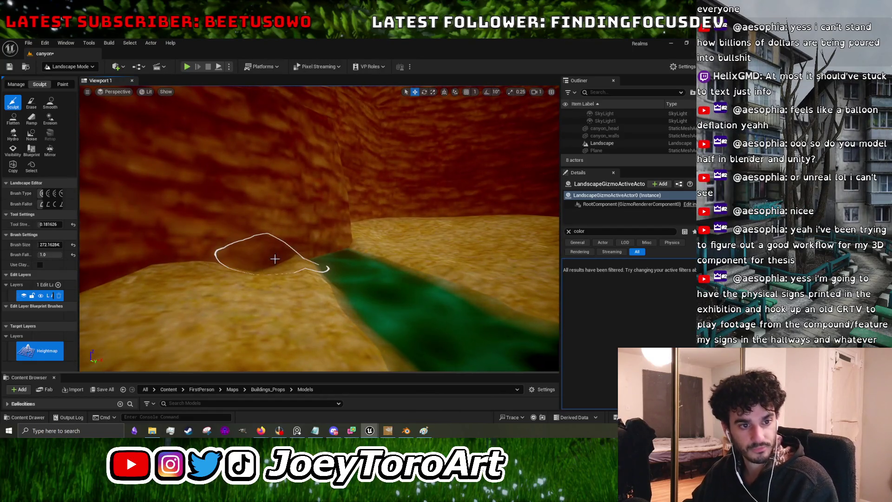
pyautogui.scroll(5, 274, 283)
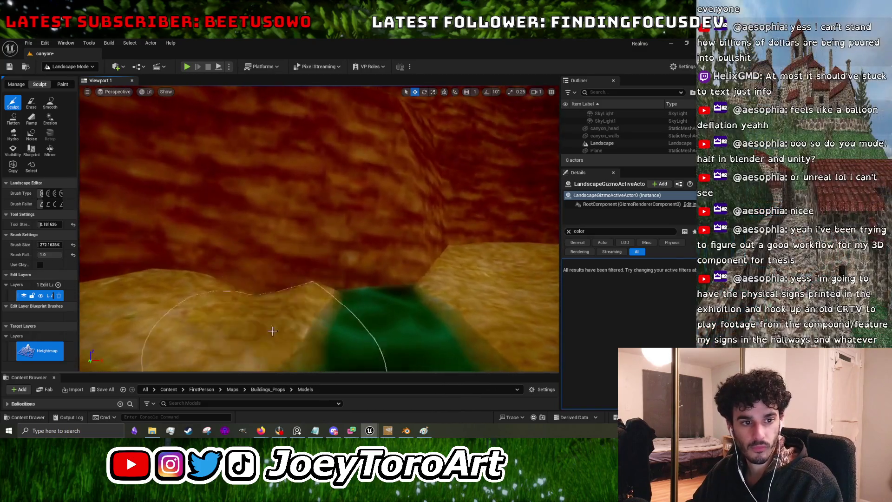
pyautogui.scroll(-3, 322, 286)
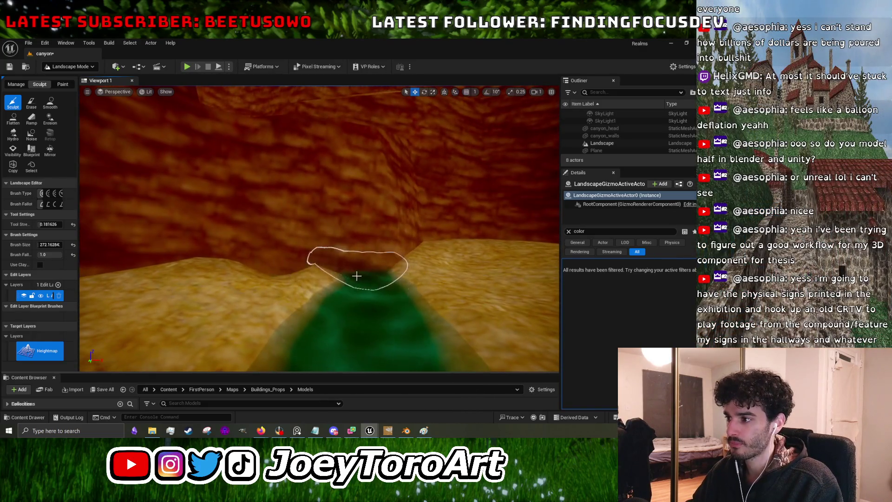
pyautogui.scroll(-2, 433, 261)
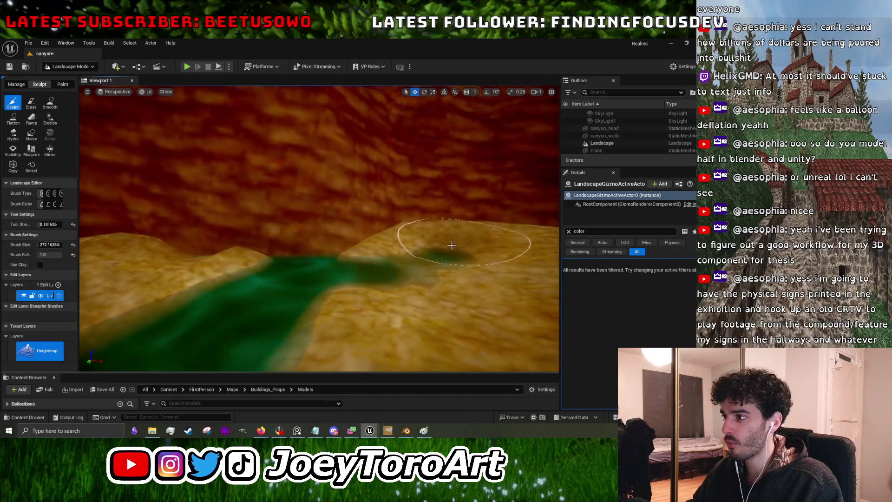
pyautogui.scroll(3, 454, 242)
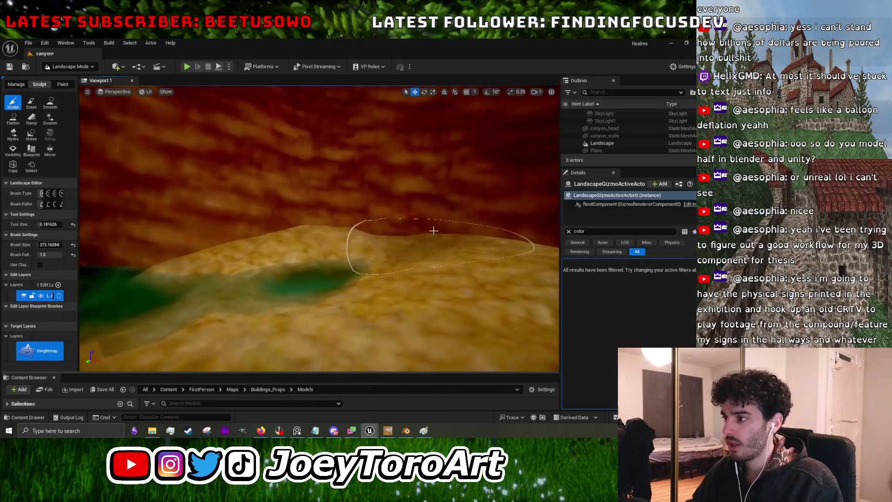
pyautogui.scroll(2, 372, 248)
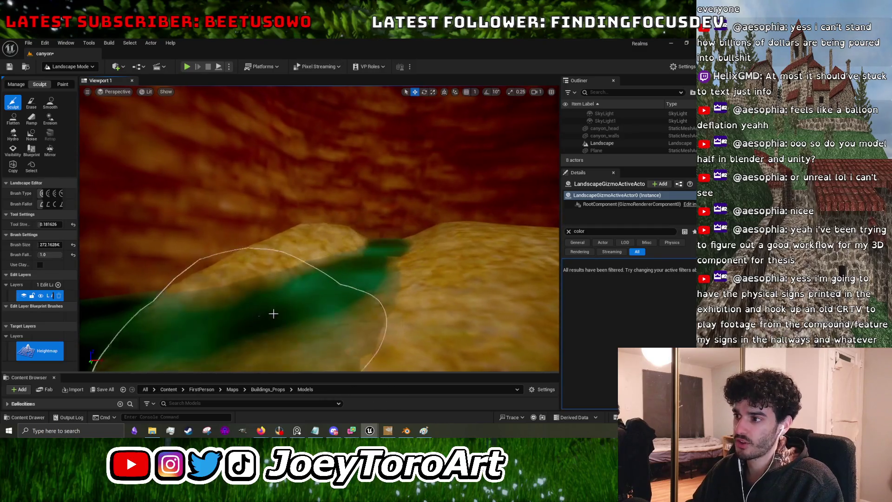
pyautogui.scroll(3, 267, 314)
pyautogui.scroll(5, 191, 293)
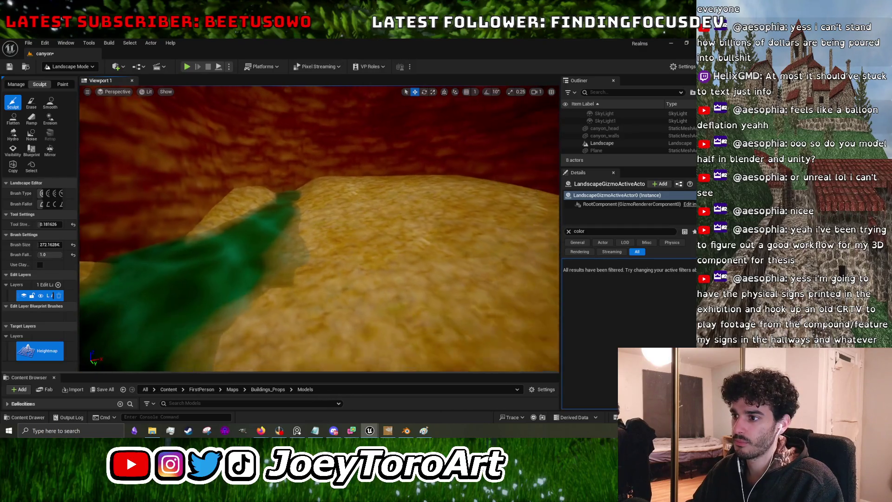
pyautogui.scroll(-2, 141, 234)
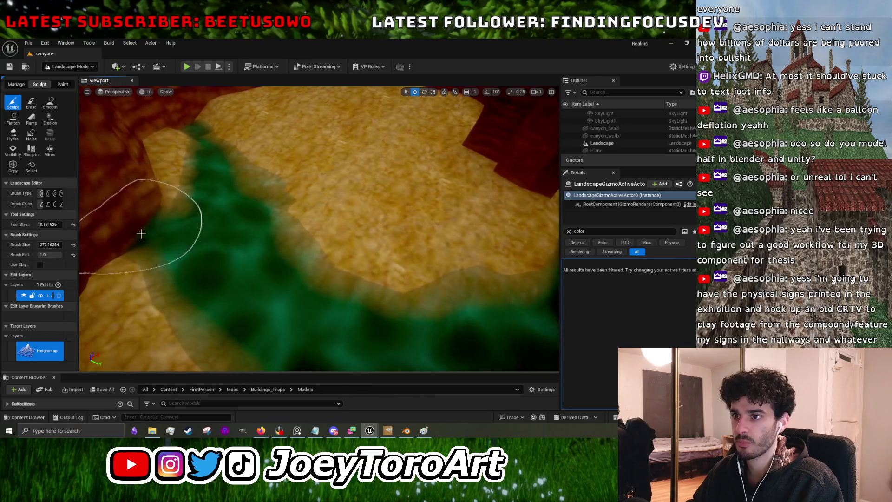
pyautogui.scroll(-2, 181, 237)
pyautogui.scroll(3, 199, 203)
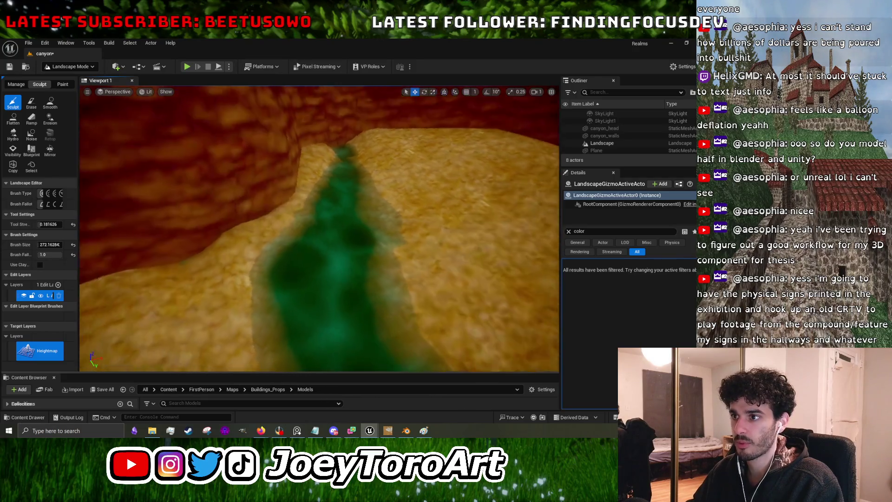
pyautogui.scroll(2, 248, 260)
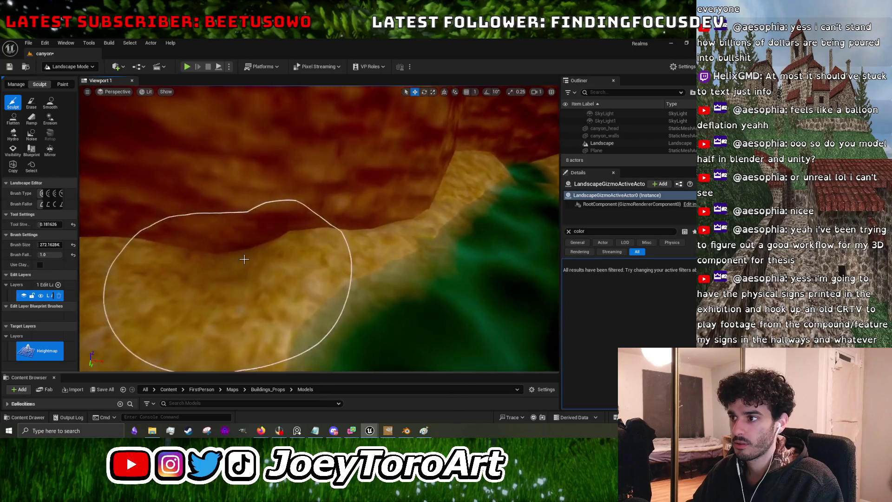
pyautogui.scroll(-5, 214, 250)
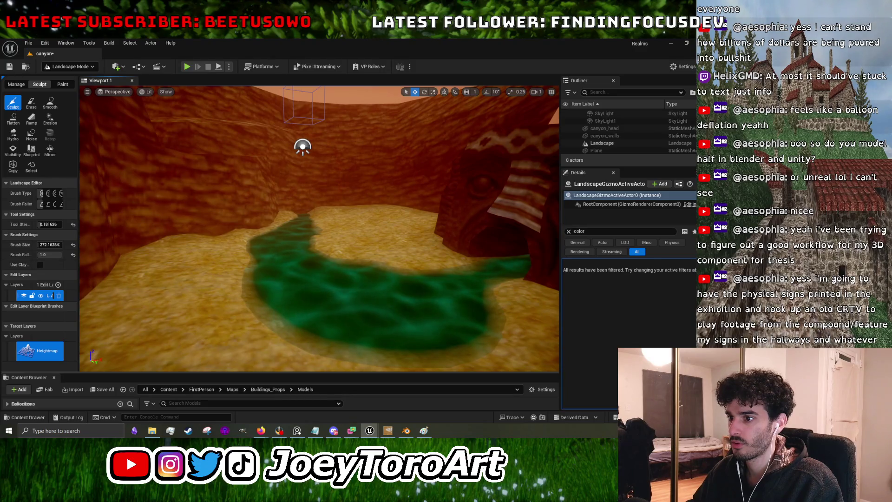
pyautogui.scroll(3, 266, 262)
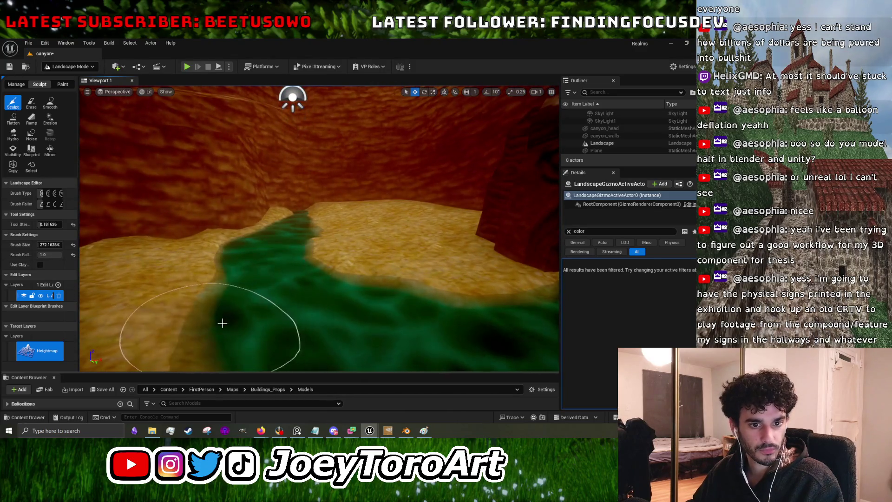
pyautogui.click(50, 102)
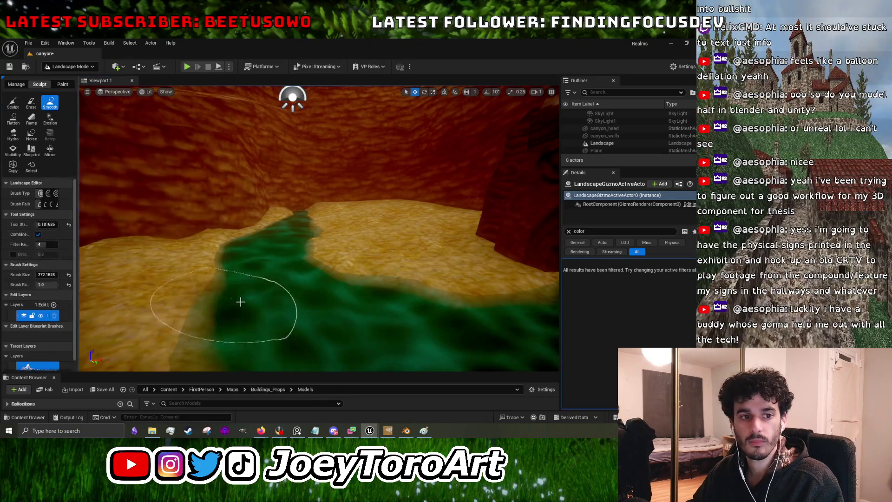
# Zoom over the smoothed sandy banks by the river, then reselect the Sculpt tool.
pyautogui.scroll(3, 259, 299)
pyautogui.scroll(-2, 183, 310)
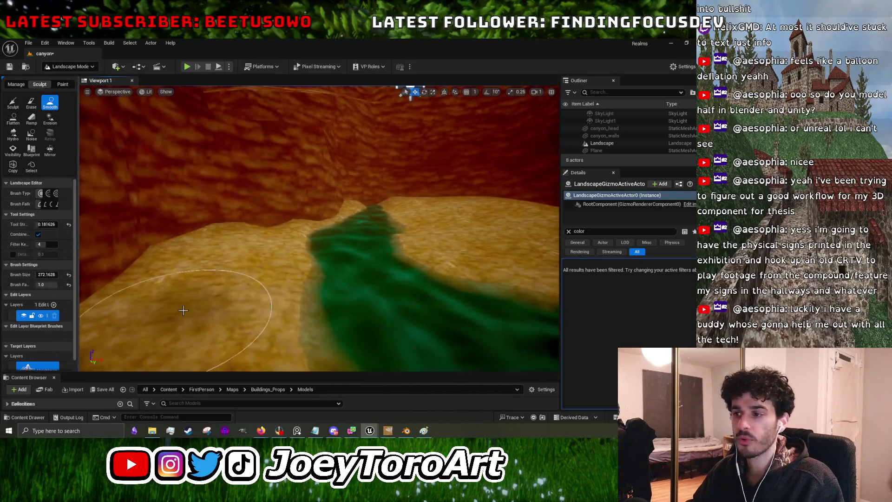
pyautogui.scroll(2, 200, 268)
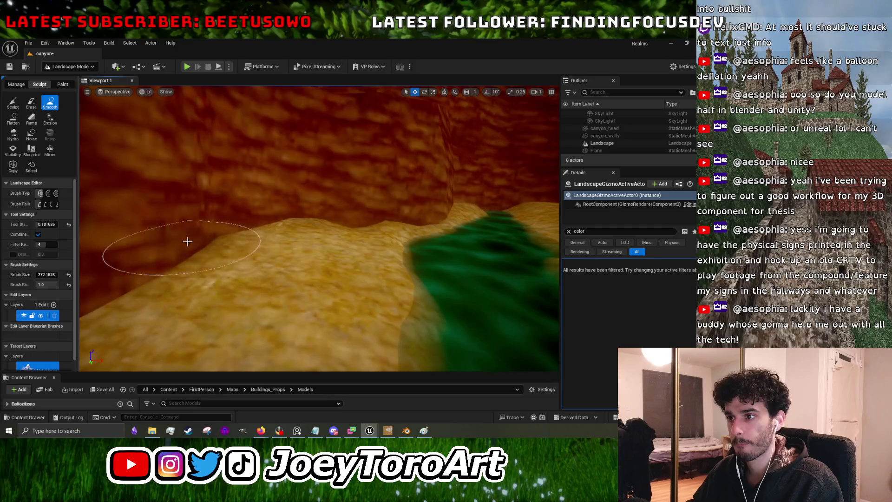
pyautogui.scroll(3, 324, 254)
pyautogui.scroll(5, 359, 263)
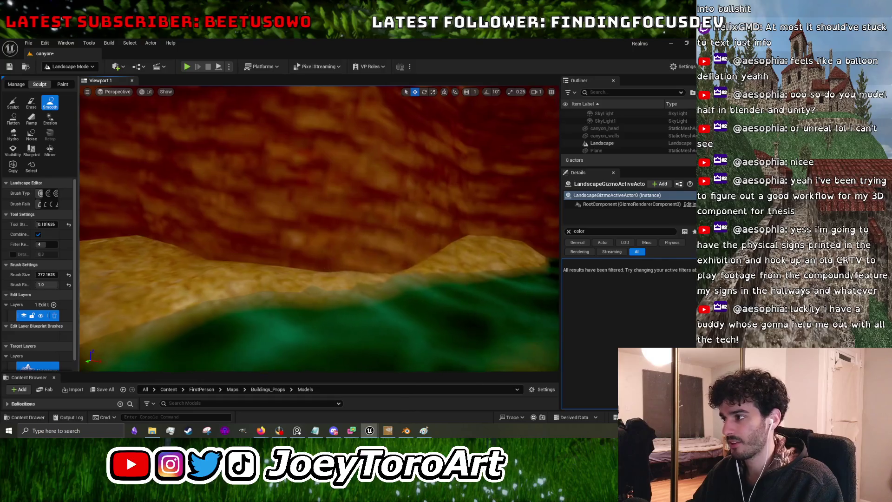
pyautogui.scroll(3, 443, 268)
pyautogui.scroll(-4, 423, 270)
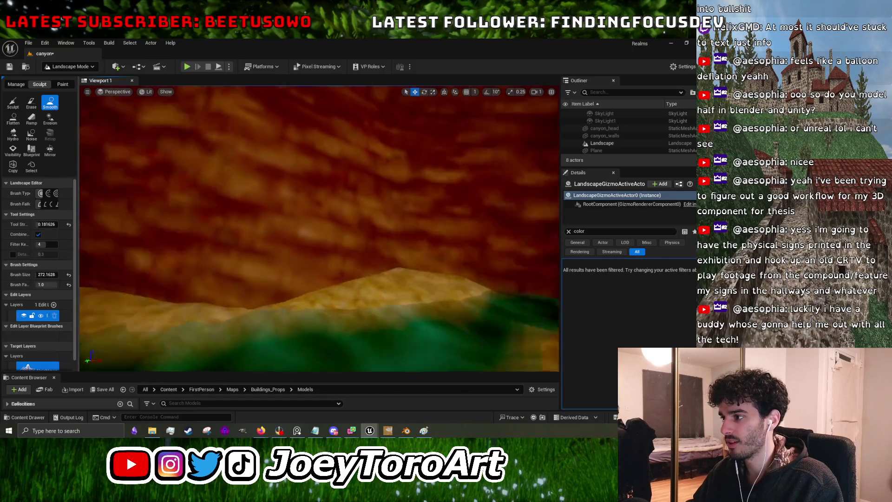
pyautogui.scroll(3, 395, 258)
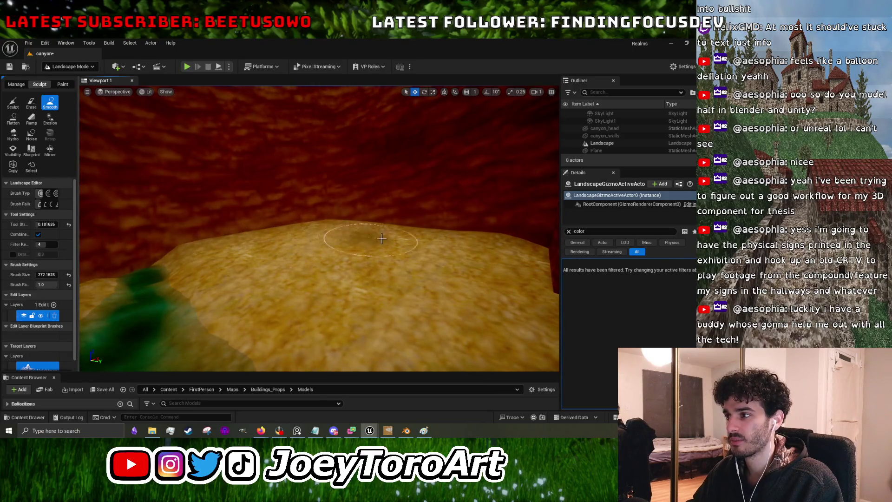
pyautogui.scroll(-5, 359, 247)
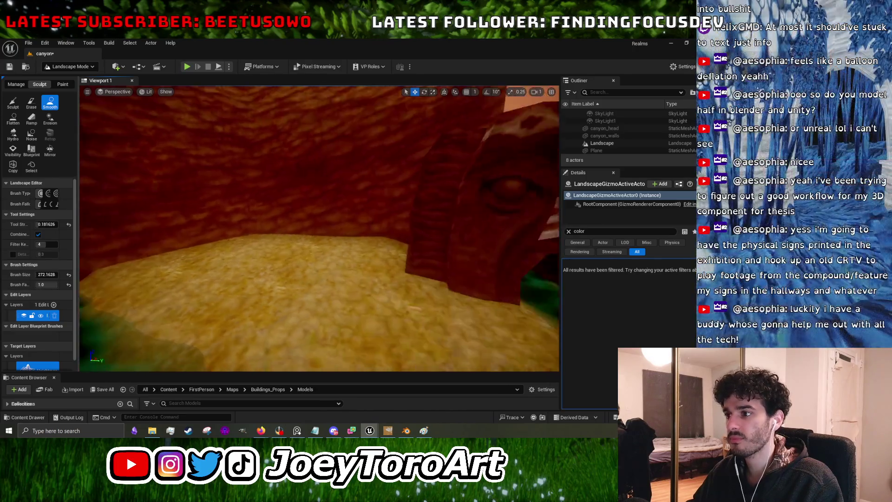
pyautogui.scroll(-5, 438, 289)
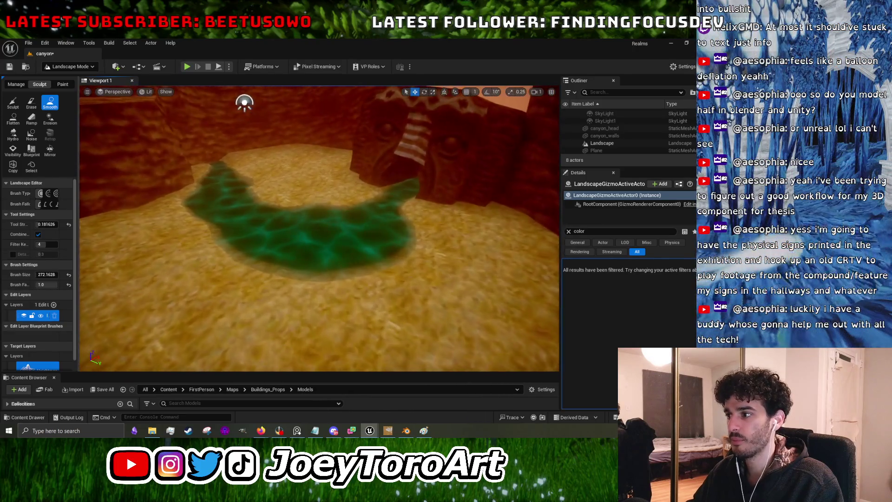
pyautogui.scroll(8, 450, 301)
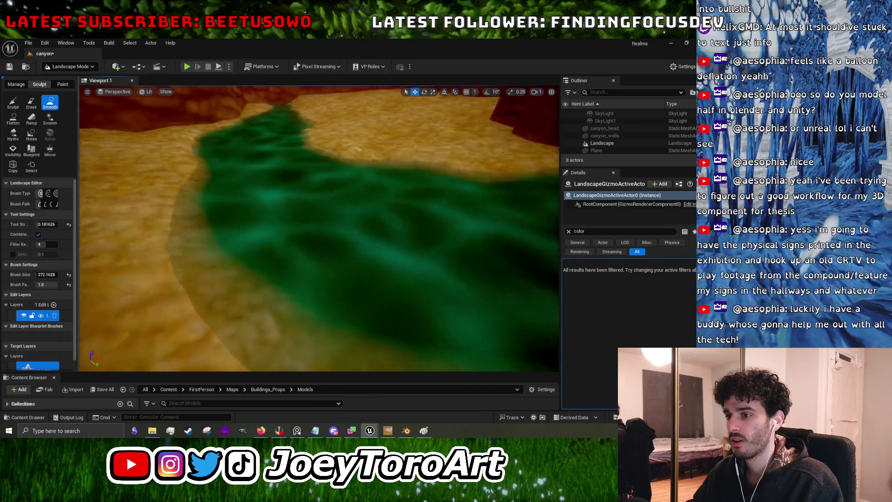
pyautogui.scroll(5, 319, 227)
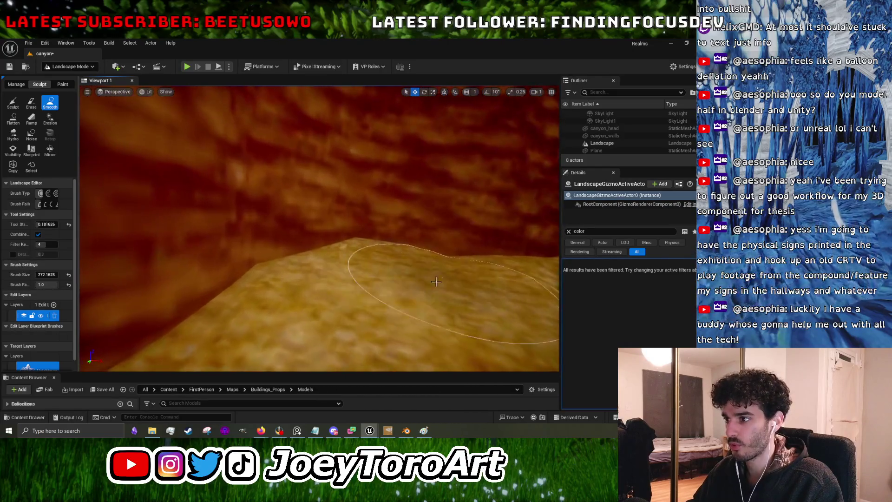
pyautogui.scroll(3, 340, 302)
pyautogui.click(13, 102)
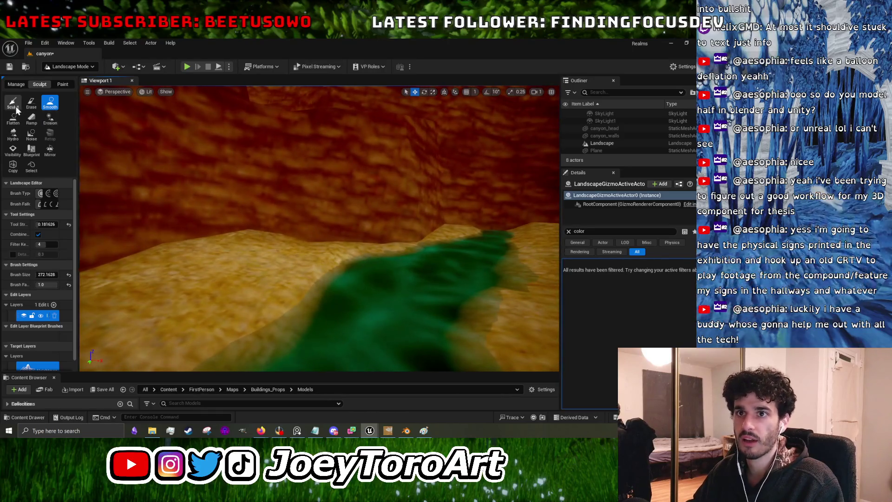
# Shrink the landscape sculpt brush size to about 245.
pyautogui.press('[')
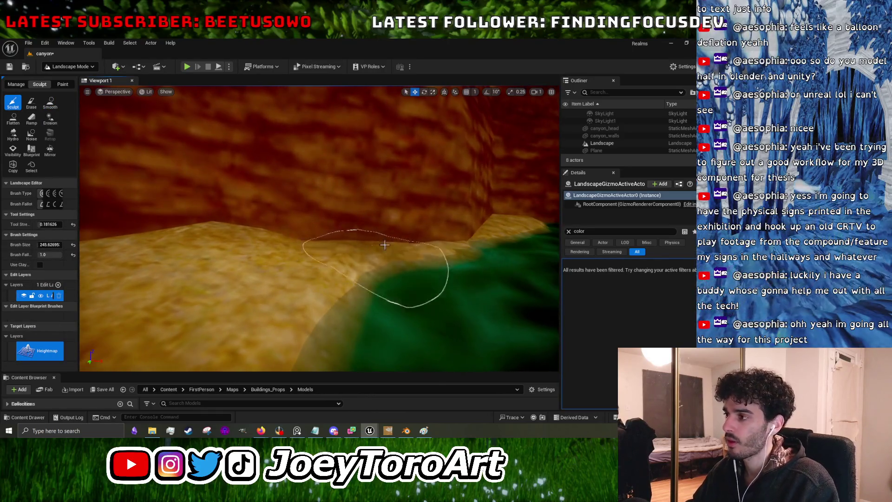
pyautogui.scroll(3, 378, 245)
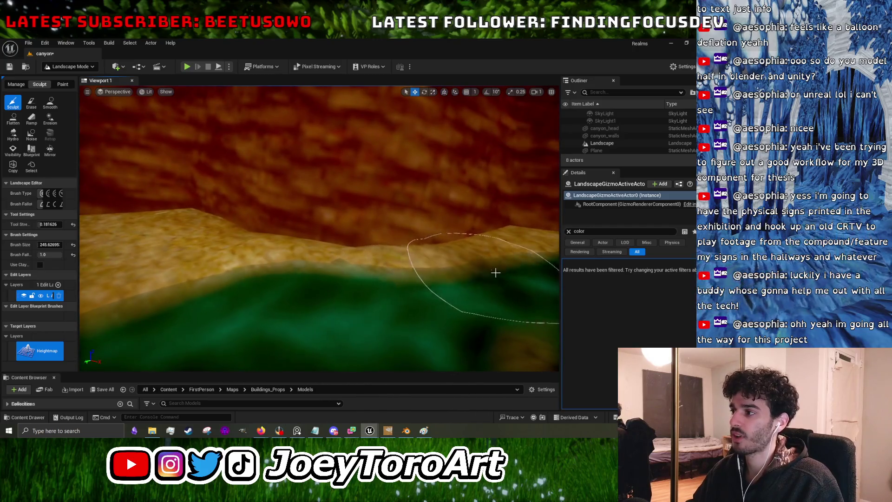
pyautogui.scroll(-3, 375, 252)
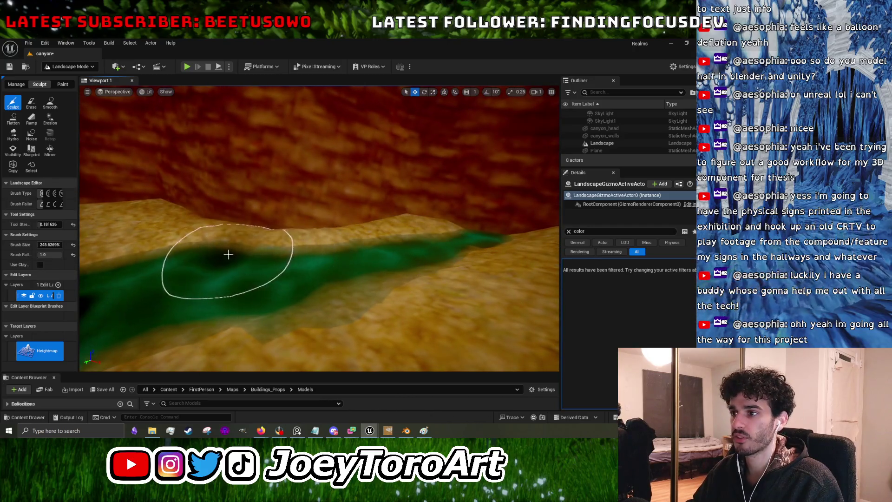
pyautogui.scroll(-2, 421, 244)
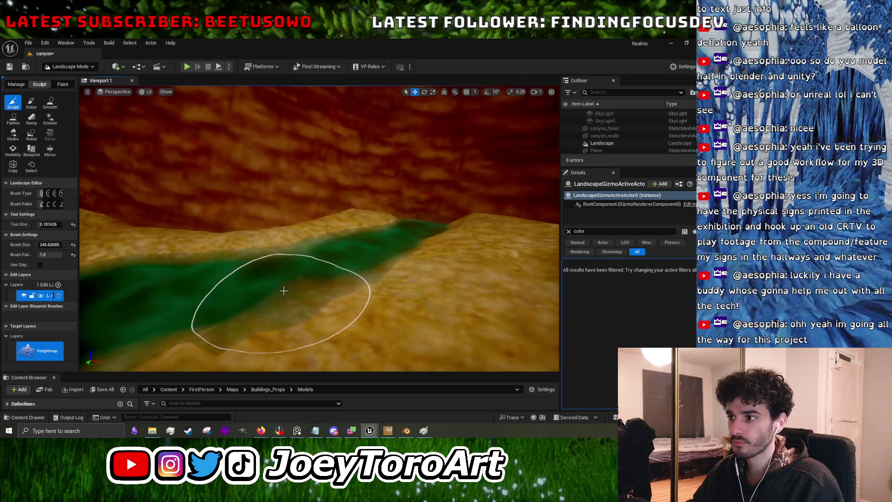
# Fly the view past the totem and up the green stream toward the red canyon wall.
pyautogui.moveTo(291, 278); pyautogui.dragTo(294, 279)
pyautogui.moveTo(231, 247); pyautogui.dragTo(231, 246)
pyautogui.moveTo(279, 319); pyautogui.dragTo(279, 319)
pyautogui.moveTo(325, 269); pyautogui.dragTo(327, 260)
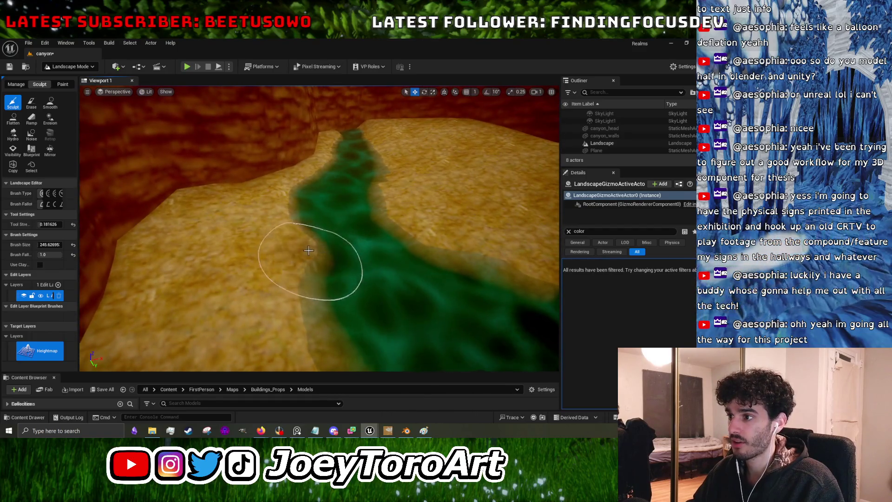
pyautogui.scroll(5, 283, 244)
pyautogui.moveTo(375, 238); pyautogui.dragTo(397, 266)
pyautogui.moveTo(369, 223); pyautogui.dragTo(344, 231)
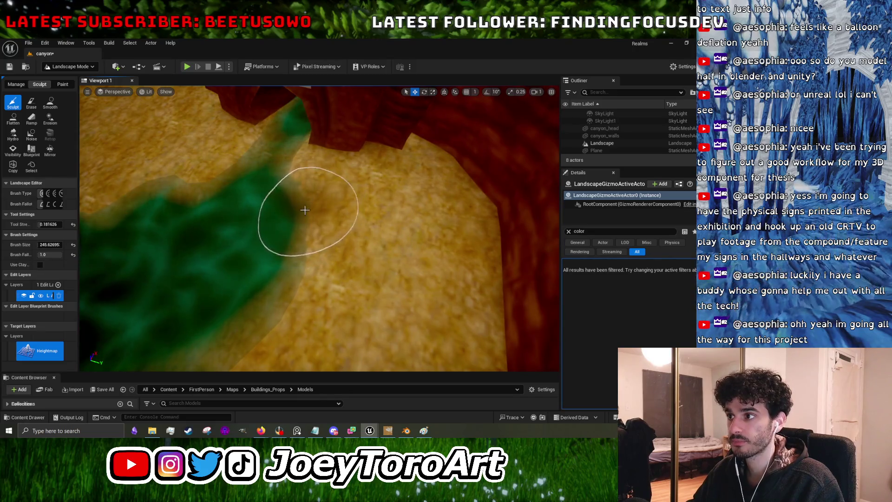
pyautogui.moveTo(273, 219)
pyautogui.mouseDown()
pyautogui.moveTo(299, 229)
pyautogui.moveTo(338, 205)
pyautogui.moveTo(322, 297)
pyautogui.moveTo(314, 277)
pyautogui.moveTo(334, 260)
pyautogui.moveTo(323, 257)
pyautogui.mouseUp()
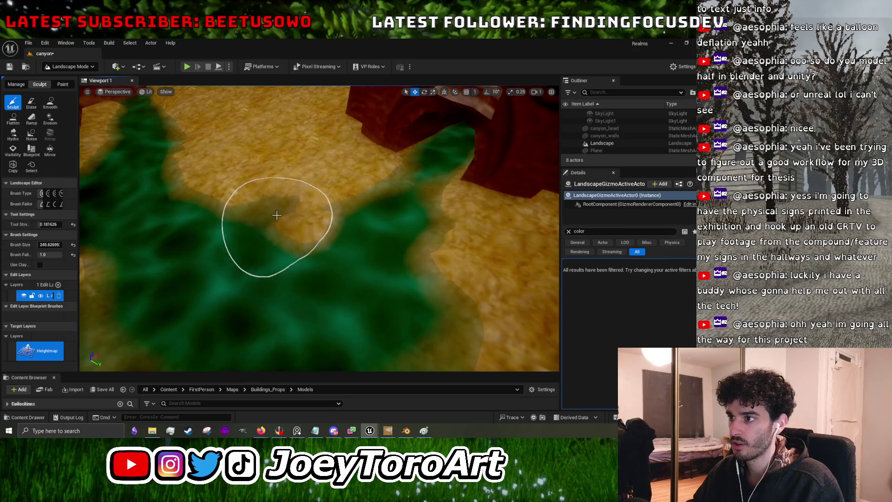
# Survey the canyon-head tunnel and river basin, then start a first-person play-test.
pyautogui.moveTo(310, 231); pyautogui.dragTo(349, 225)
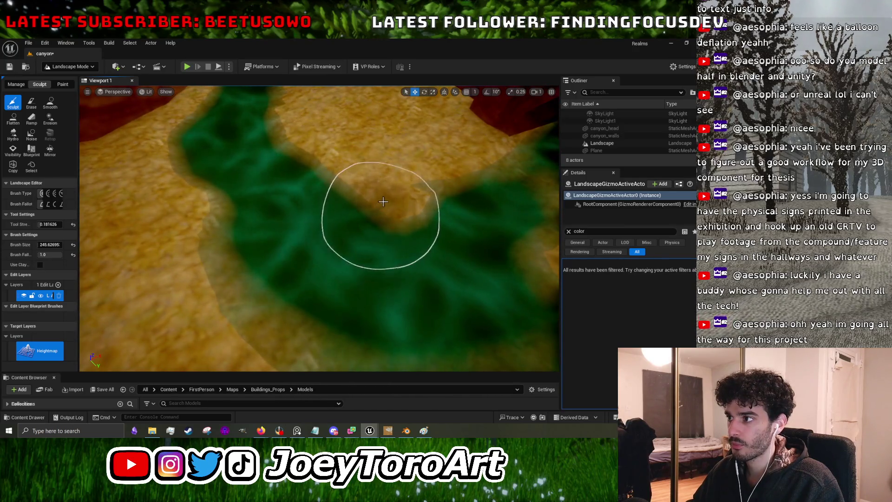
pyautogui.moveTo(337, 240); pyautogui.dragTo(288, 299)
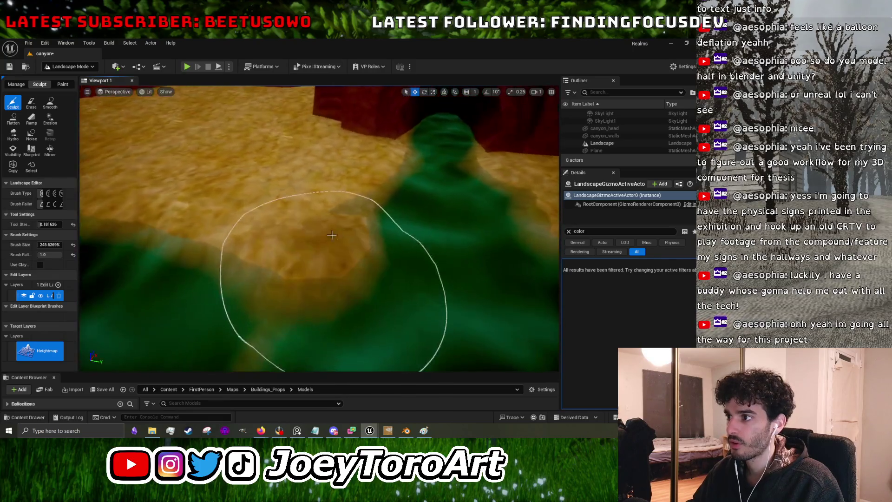
pyautogui.moveTo(322, 273)
pyautogui.mouseDown()
pyautogui.moveTo(322, 260)
pyautogui.moveTo(334, 267)
pyautogui.moveTo(279, 266)
pyautogui.moveTo(288, 242)
pyautogui.moveTo(288, 256)
pyautogui.moveTo(349, 252)
pyautogui.moveTo(311, 253)
pyautogui.mouseUp()
pyautogui.moveTo(368, 253)
pyautogui.mouseDown()
pyautogui.moveTo(343, 247)
pyautogui.moveTo(378, 252)
pyautogui.mouseUp()
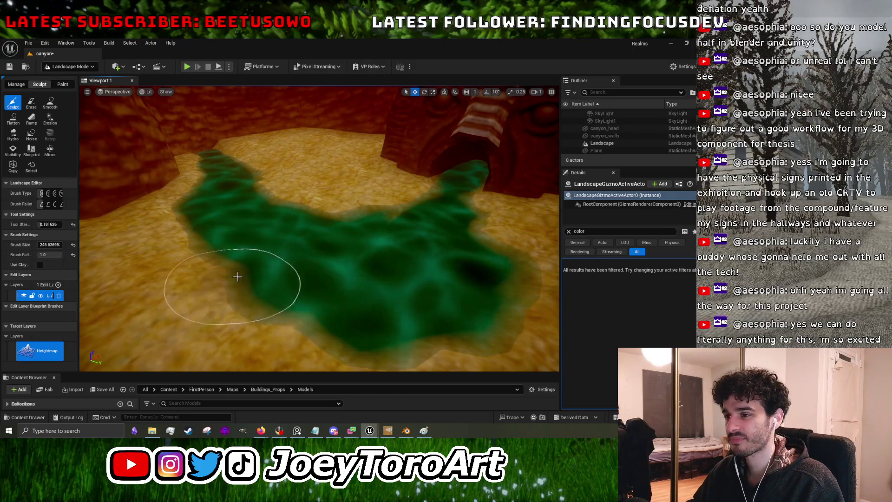
pyautogui.moveTo(284, 317); pyautogui.dragTo(251, 307)
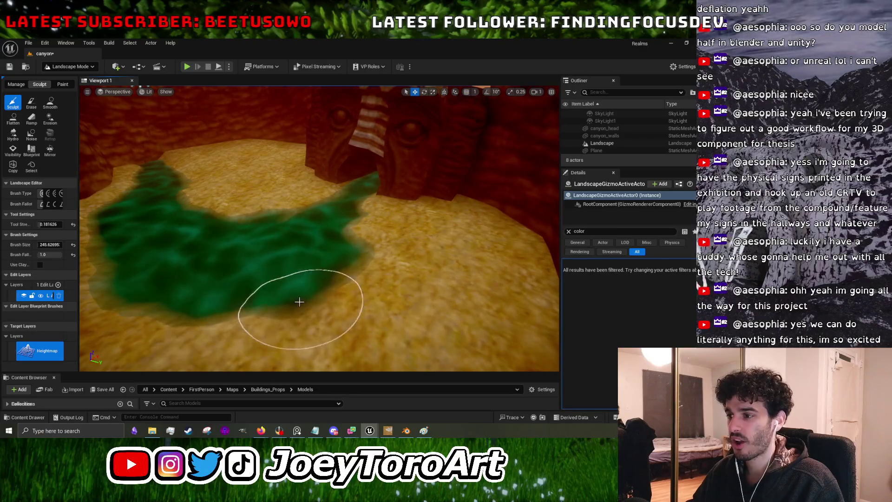
pyautogui.moveTo(321, 286)
pyautogui.mouseDown()
pyautogui.moveTo(368, 267)
pyautogui.moveTo(342, 279)
pyautogui.mouseUp()
pyautogui.moveTo(298, 222); pyautogui.dragTo(198, 126)
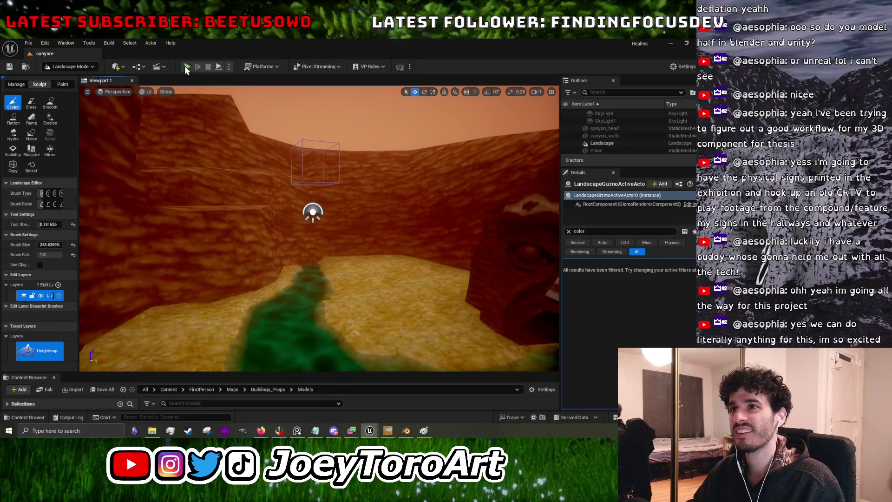
pyautogui.click(185, 67)
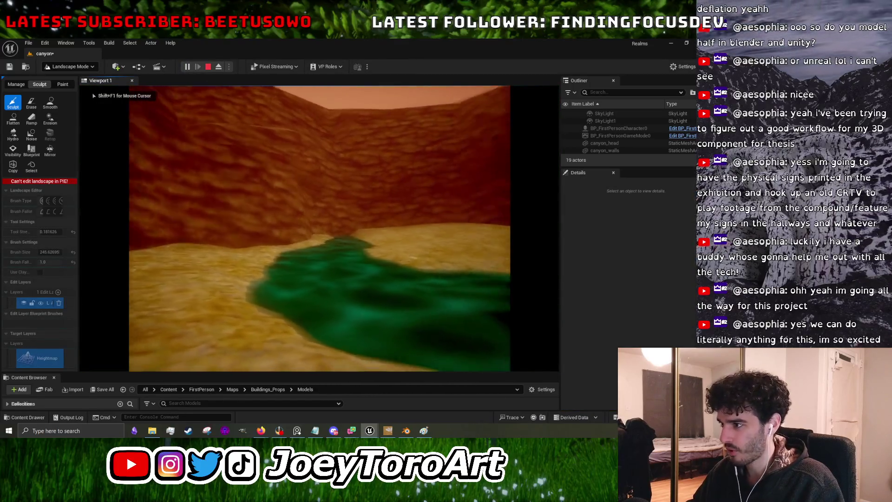
pyautogui.press('w')
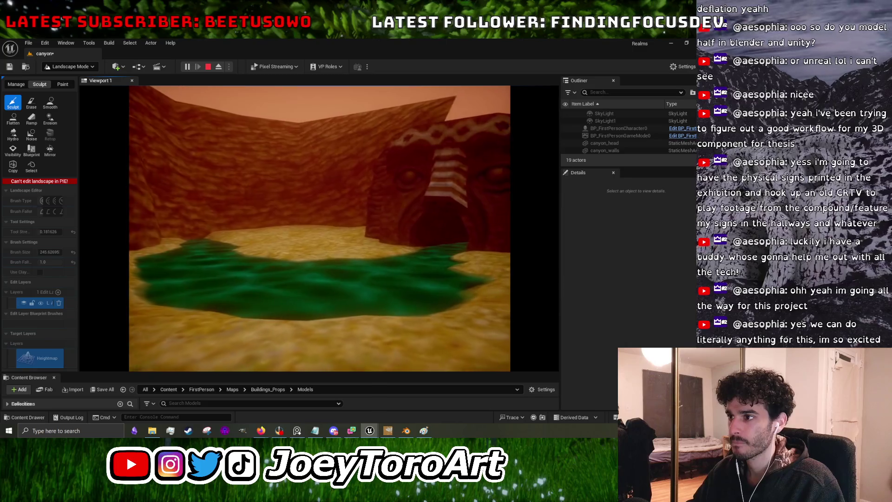
pyautogui.press('Escape')
# Fly the view to the red wall corner, showing the archway and green river.
pyautogui.moveTo(319, 228)
pyautogui.mouseDown()
pyautogui.moveTo(287, 365)
pyautogui.moveTo(327, 200)
pyautogui.moveTo(348, 208)
pyautogui.moveTo(331, 253)
pyautogui.moveTo(348, 235)
pyautogui.moveTo(325, 258)
pyautogui.mouseUp()
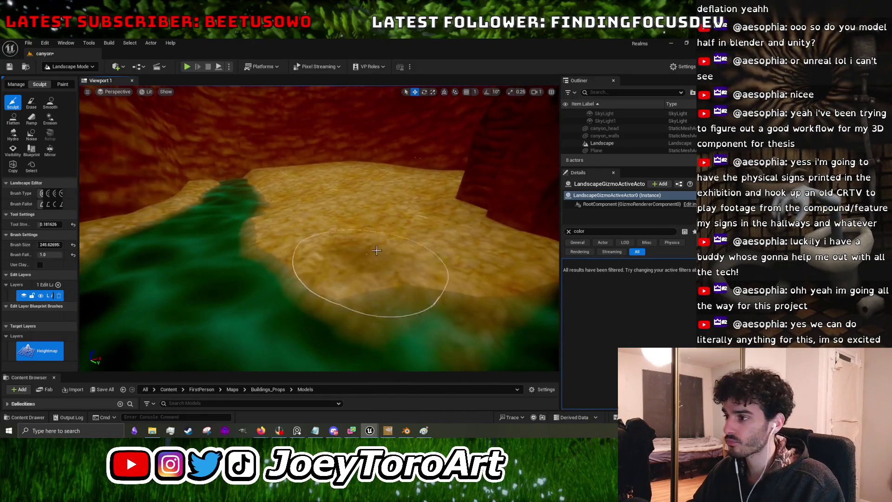
pyautogui.moveTo(371, 220); pyautogui.dragTo(353, 223)
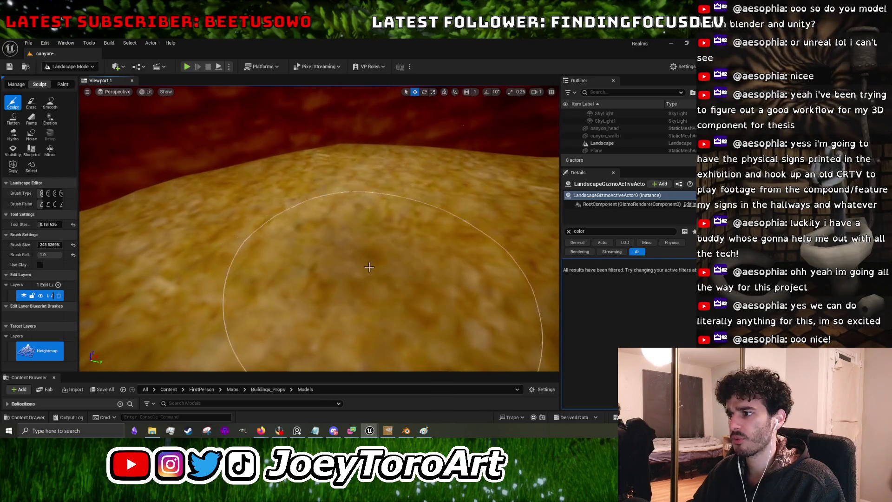
pyautogui.scroll(-3, 348, 243)
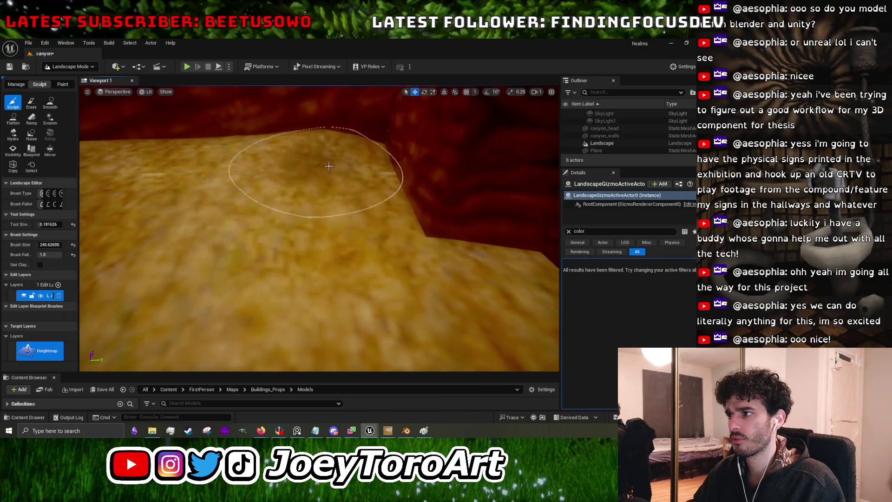
pyautogui.moveTo(232, 237)
pyautogui.mouseDown()
pyautogui.moveTo(358, 270)
pyautogui.moveTo(322, 262)
pyautogui.moveTo(322, 270)
pyautogui.moveTo(278, 288)
pyautogui.moveTo(368, 316)
pyautogui.moveTo(339, 260)
pyautogui.moveTo(383, 208)
pyautogui.mouseUp()
pyautogui.moveTo(388, 264)
pyautogui.mouseDown()
pyautogui.moveTo(344, 267)
pyautogui.moveTo(391, 252)
pyautogui.moveTo(348, 259)
pyautogui.moveTo(338, 251)
pyautogui.moveTo(319, 264)
pyautogui.moveTo(296, 257)
pyautogui.mouseUp()
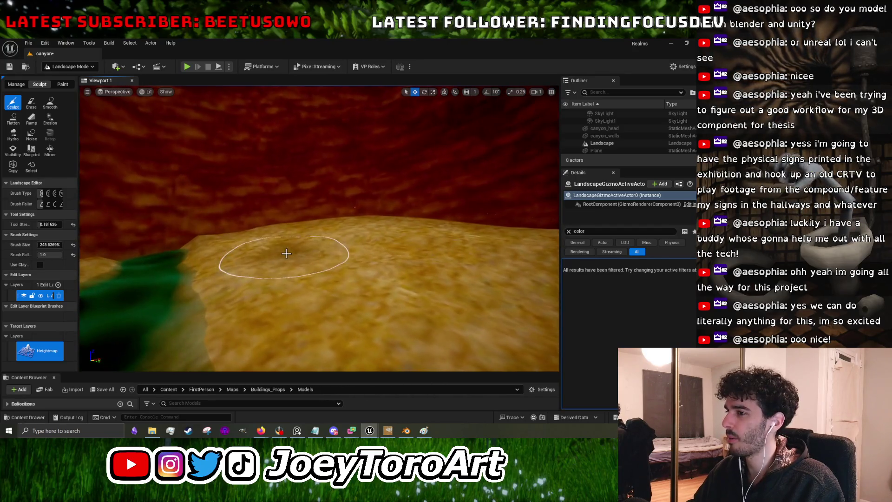
pyautogui.rightClick(294, 255)
pyautogui.press('Escape')
# Smooth the terrain along the green river, then return to the Sculpt tool.
pyautogui.scroll(3, 253, 244)
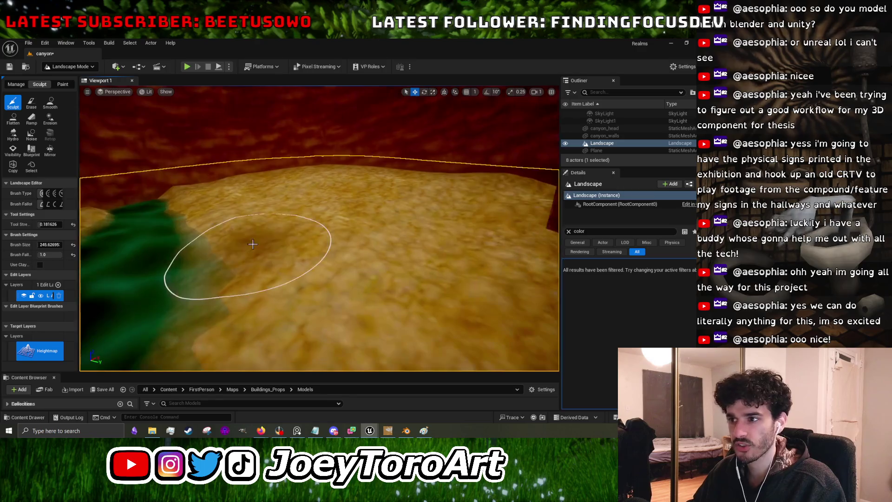
pyautogui.click(50, 104)
pyautogui.moveTo(342, 256)
pyautogui.mouseDown()
pyautogui.moveTo(253, 259)
pyautogui.moveTo(279, 269)
pyautogui.moveTo(240, 250)
pyautogui.mouseUp()
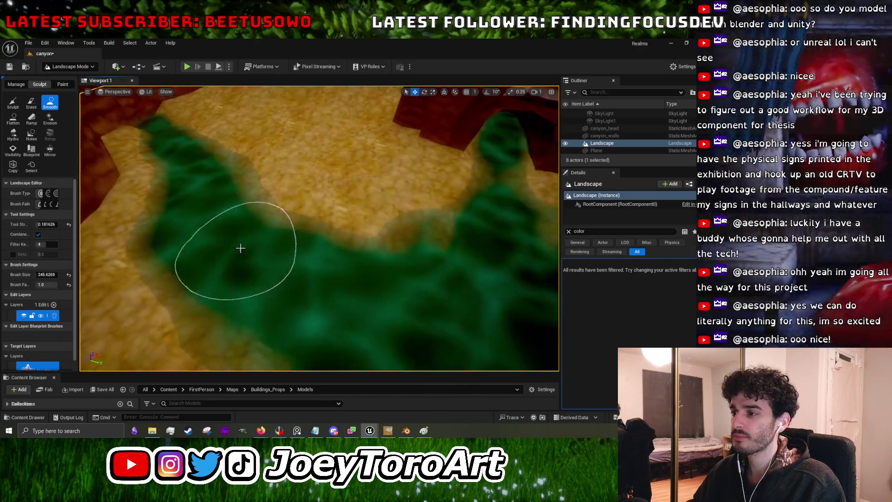
pyautogui.moveTo(368, 250)
pyautogui.mouseDown()
pyautogui.moveTo(328, 235)
pyautogui.moveTo(356, 255)
pyautogui.moveTo(334, 254)
pyautogui.moveTo(319, 237)
pyautogui.moveTo(371, 205)
pyautogui.moveTo(355, 169)
pyautogui.moveTo(366, 184)
pyautogui.moveTo(414, 197)
pyautogui.moveTo(398, 213)
pyautogui.mouseUp()
pyautogui.click(13, 102)
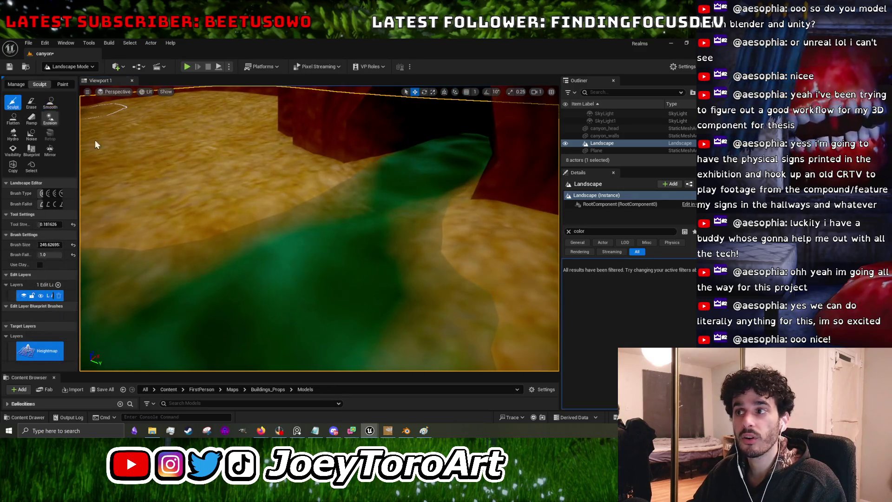
pyautogui.moveTo(347, 240)
pyautogui.mouseDown()
pyautogui.moveTo(316, 130)
pyautogui.moveTo(249, 189)
pyautogui.moveTo(209, 180)
pyautogui.moveTo(209, 160)
pyautogui.moveTo(325, 195)
pyautogui.moveTo(414, 201)
pyautogui.moveTo(460, 181)
pyautogui.moveTo(381, 177)
pyautogui.moveTo(325, 252)
pyautogui.mouseUp()
pyautogui.click(70, 66)
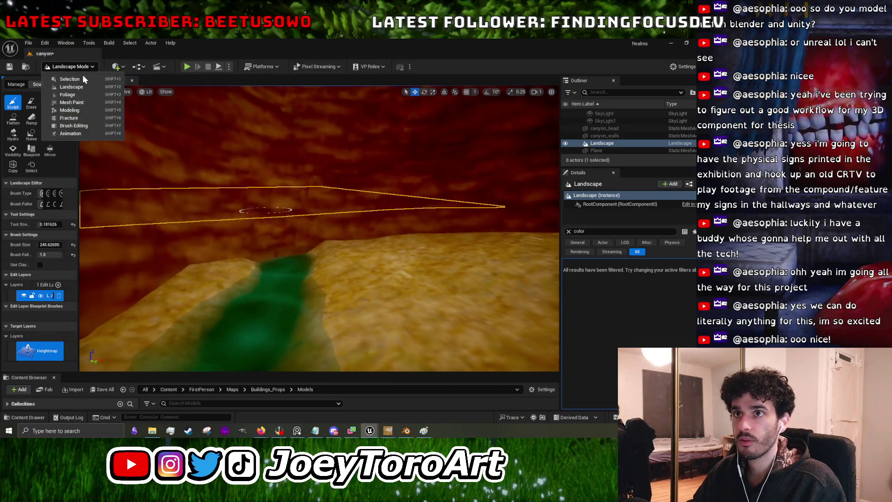
# Switch to Selection Mode, select canyon_walls and fly around it, then show the desktop.
pyautogui.click(65, 77)
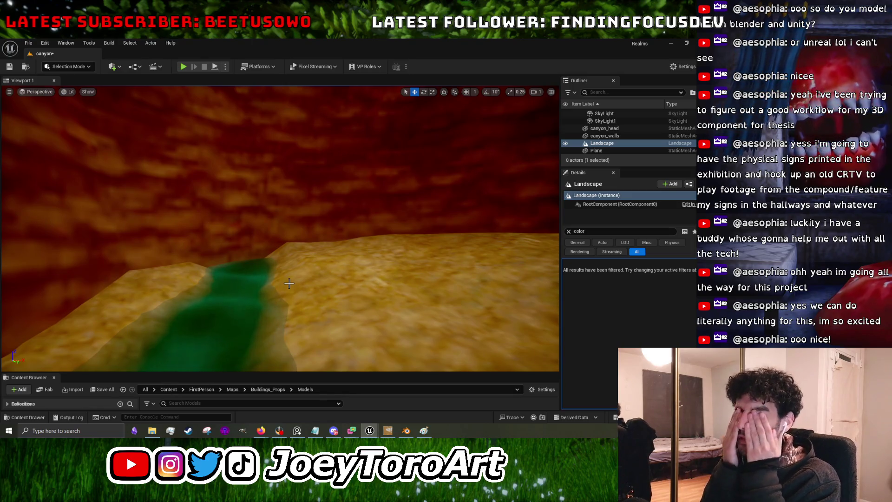
pyautogui.moveTo(289, 283)
pyautogui.mouseDown()
pyautogui.moveTo(289, 272)
pyautogui.moveTo(289, 288)
pyautogui.mouseUp()
pyautogui.click(178, 173)
pyautogui.moveTo(178, 174)
pyautogui.mouseDown()
pyautogui.moveTo(158, 182)
pyautogui.moveTo(179, 187)
pyautogui.mouseUp()
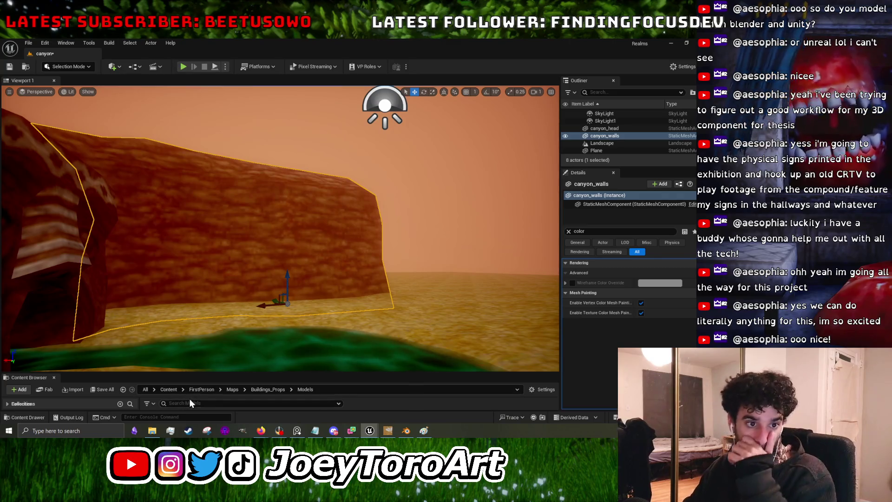
pyautogui.moveTo(196, 325); pyautogui.dragTo(219, 311)
pyautogui.moveTo(300, 285); pyautogui.dragTo(295, 284)
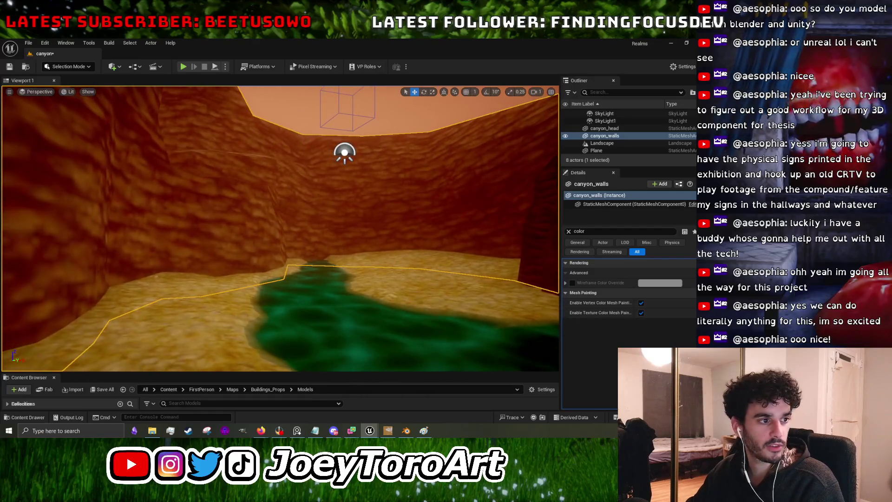
pyautogui.press('super+d')
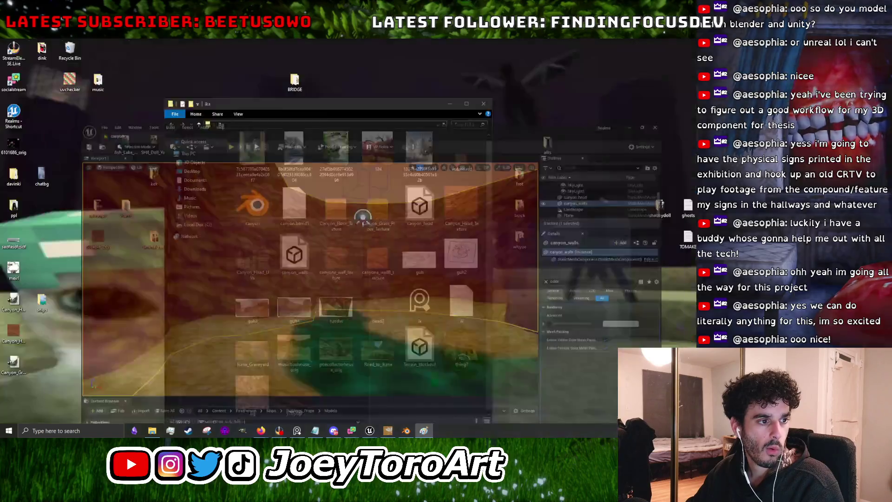
# Bring up Blender's canyon scene and minimize the Social Stream Ninja window.
pyautogui.click(370, 431)
pyautogui.click(406, 430)
pyautogui.moveTo(384, 257)
pyautogui.mouseDown()
pyautogui.moveTo(417, 254)
pyautogui.moveTo(425, 266)
pyautogui.mouseUp()
pyautogui.scroll(5, 424, 264)
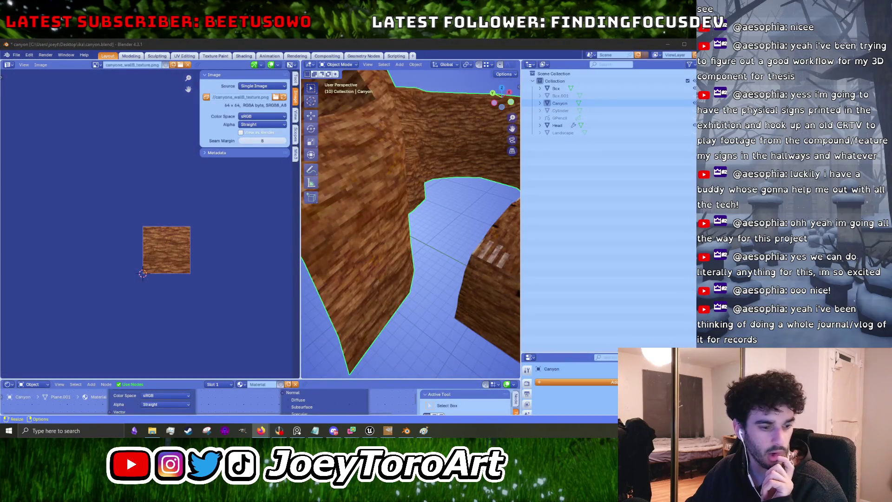
pyautogui.moveTo(352, 432)
pyautogui.click(366, 392)
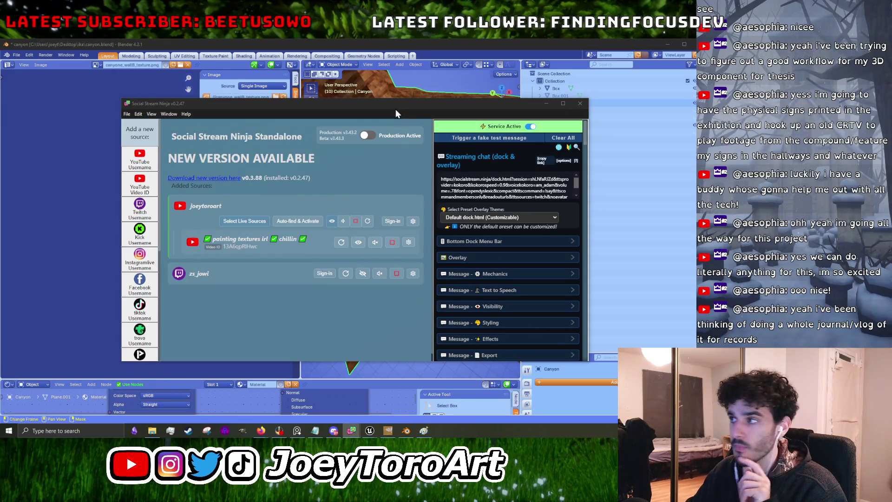
pyautogui.click(545, 104)
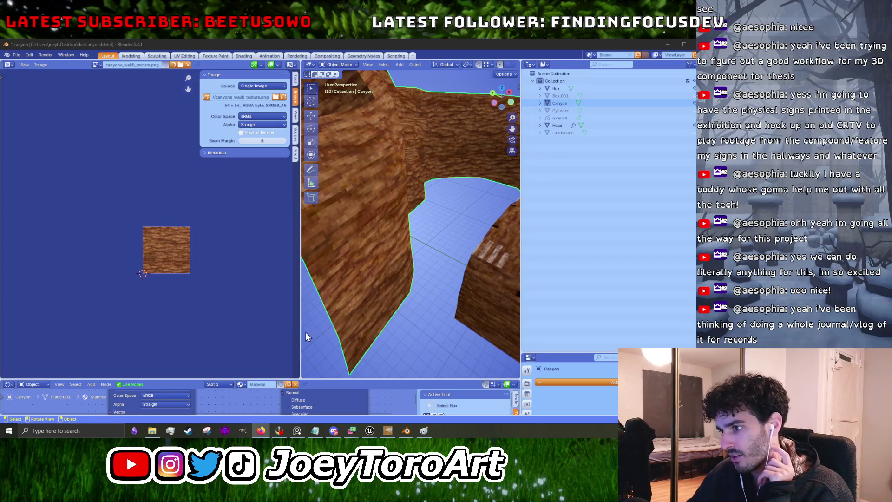
# Enlarge Blender's 3D viewport over the image and bottom editors, orbit the walls, then minimize Blender.
pyautogui.moveTo(300, 331); pyautogui.dragTo(68, 363)
pyautogui.moveTo(279, 380); pyautogui.dragTo(279, 398)
pyautogui.rightClick(360, 294)
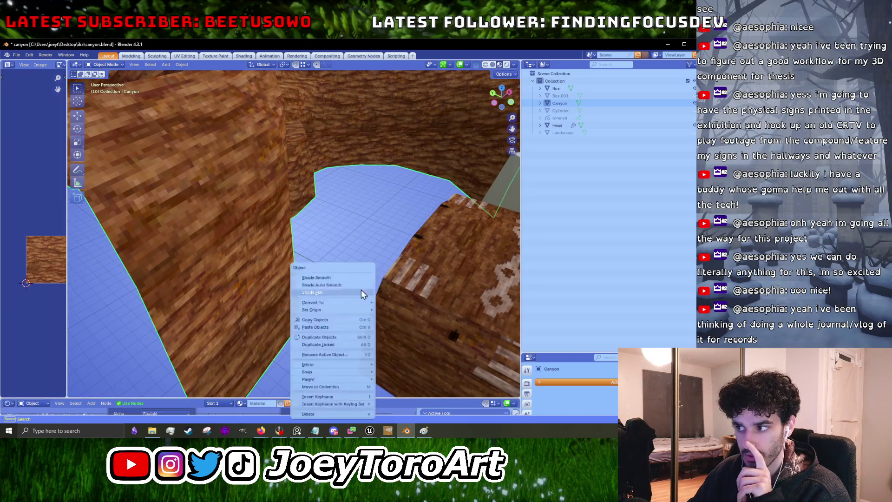
pyautogui.moveTo(447, 267)
pyautogui.mouseDown()
pyautogui.moveTo(375, 293)
pyautogui.moveTo(373, 301)
pyautogui.mouseUp()
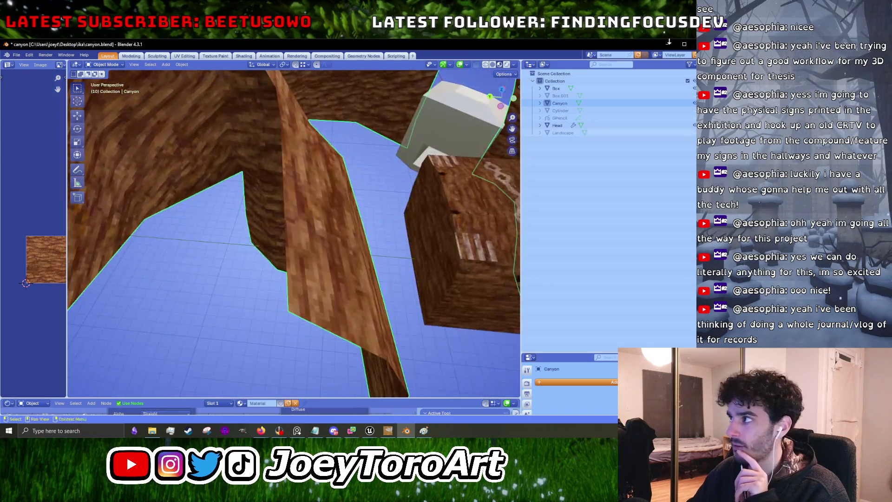
pyautogui.click(669, 43)
pyautogui.moveTo(345, 216); pyautogui.dragTo(344, 216)
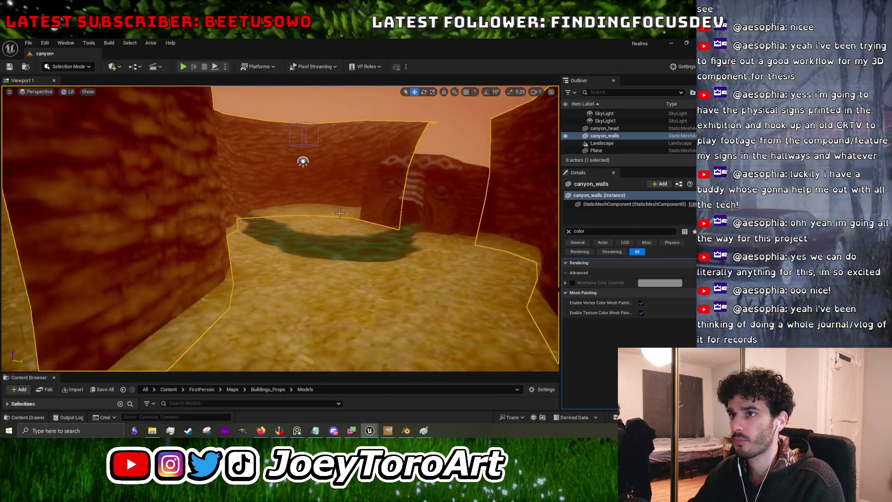
# Play-test the canyon in first person, walking toward the carved face doorway, then stop.
pyautogui.click(182, 67)
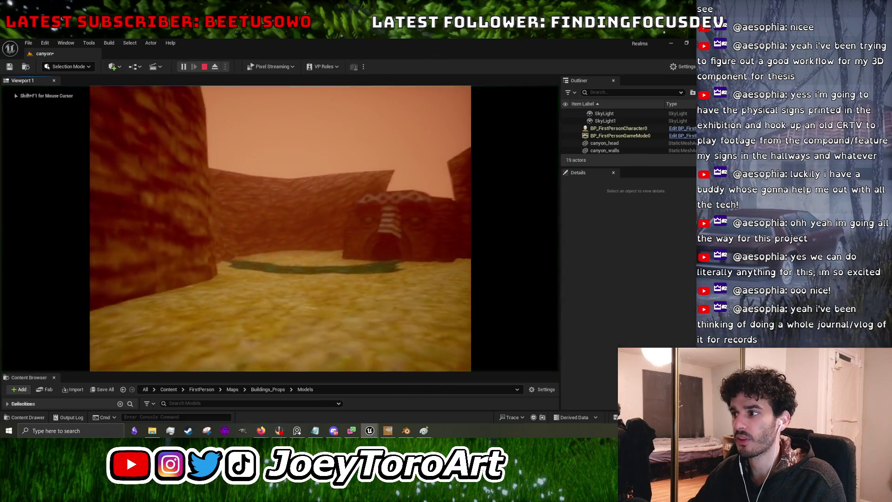
pyautogui.press('w')
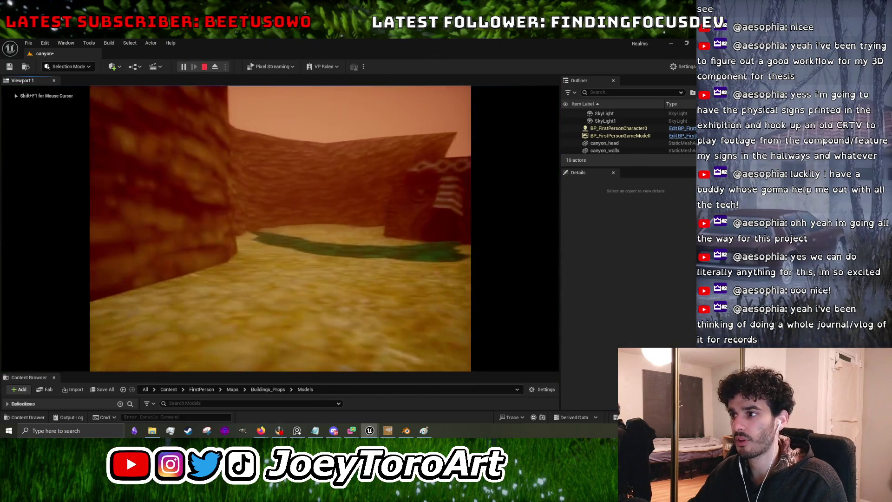
pyautogui.press('w')
pyautogui.press('Escape')
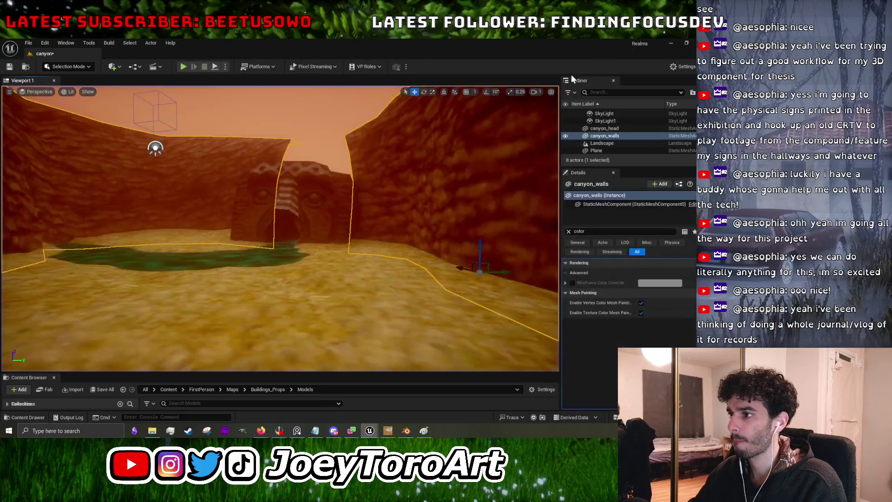
# Minimize Unreal so Blender's canyon.blend walls are in front.
pyautogui.click(669, 43)
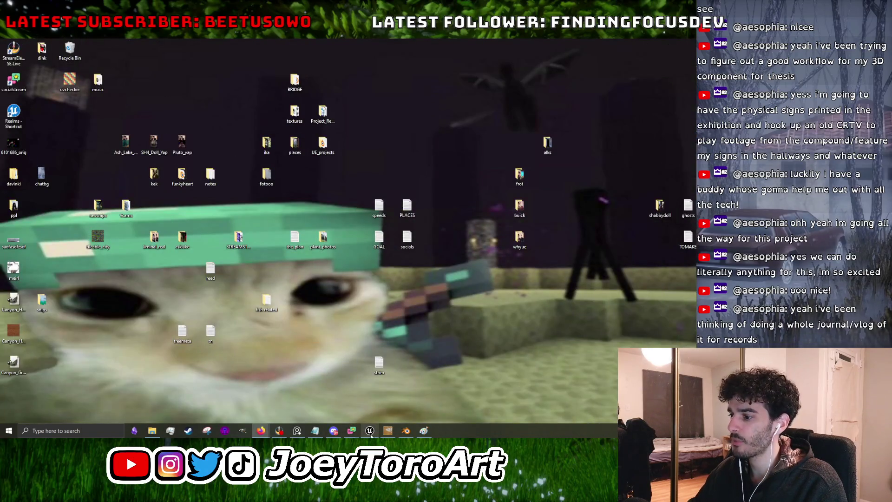
pyautogui.click(370, 431)
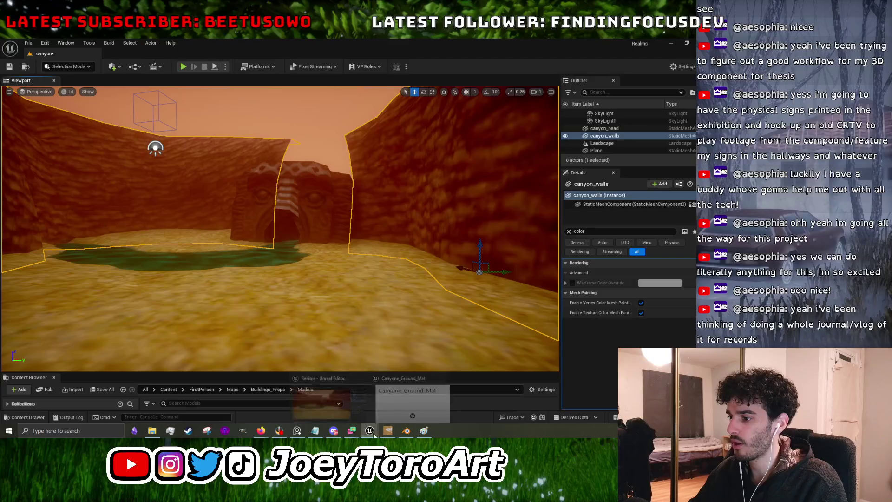
pyautogui.click(406, 431)
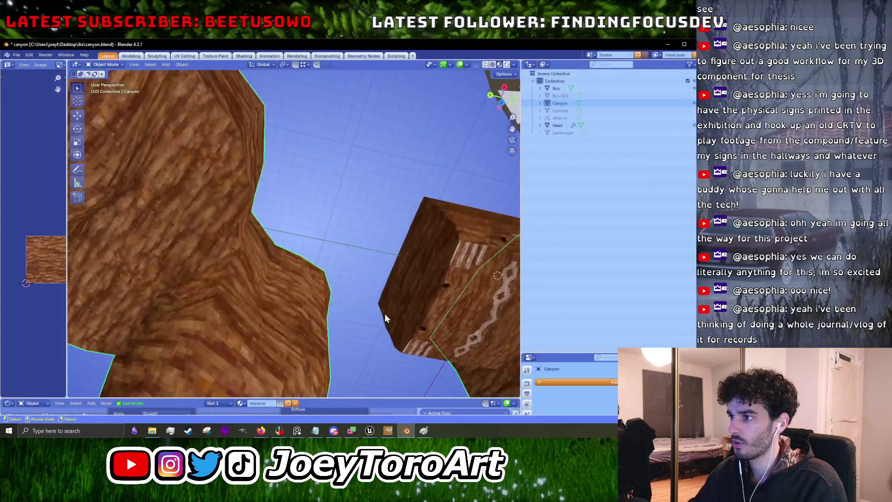
pyautogui.scroll(-8, 378, 312)
pyautogui.click(370, 431)
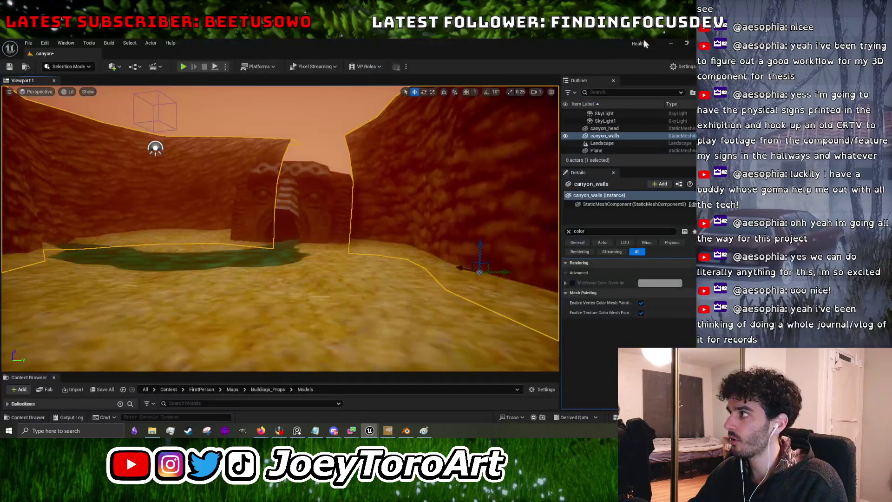
pyautogui.click(672, 44)
pyautogui.scroll(5, 333, 258)
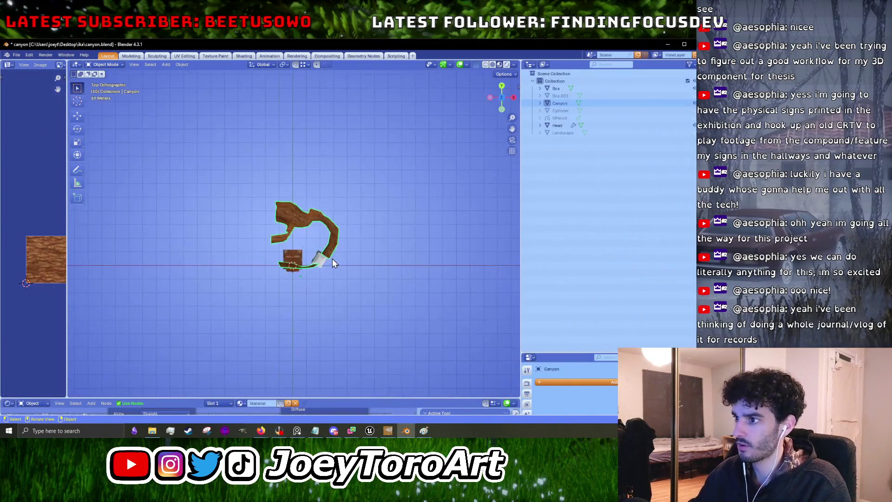
# In Edit Mode, extrude the wall's left strip end and move the new section up-left.
pyautogui.moveTo(293, 319); pyautogui.dragTo(313, 258)
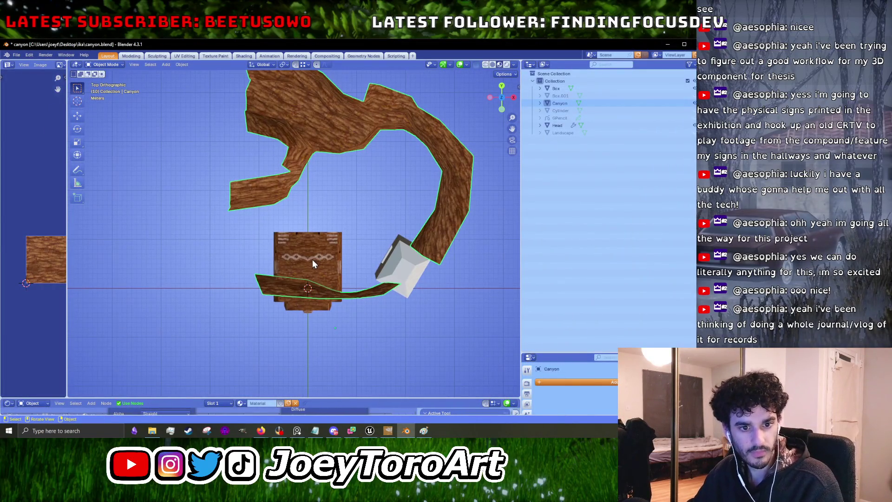
pyautogui.press('Tab')
pyautogui.scroll(2, 320, 291)
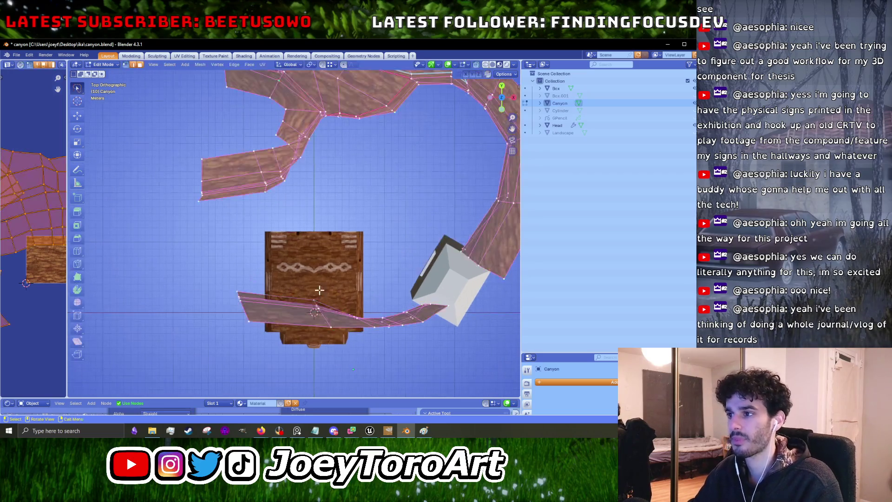
pyautogui.moveTo(260, 334); pyautogui.dragTo(211, 255)
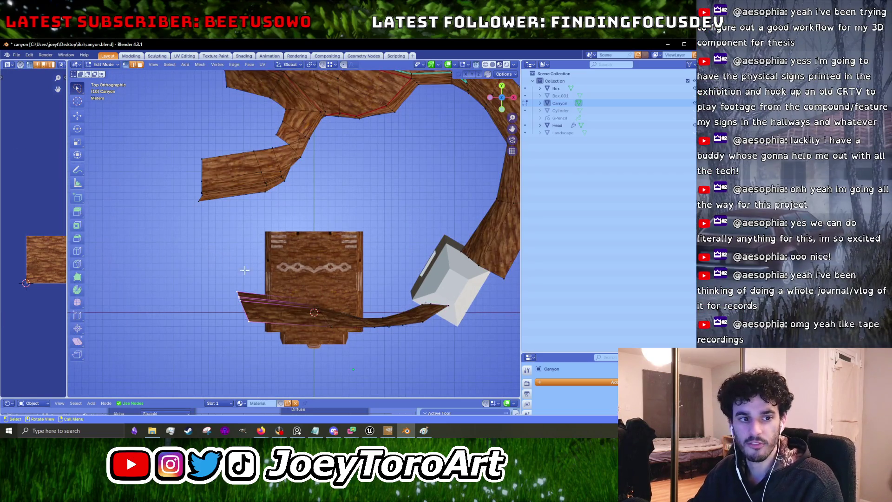
pyautogui.press('e')
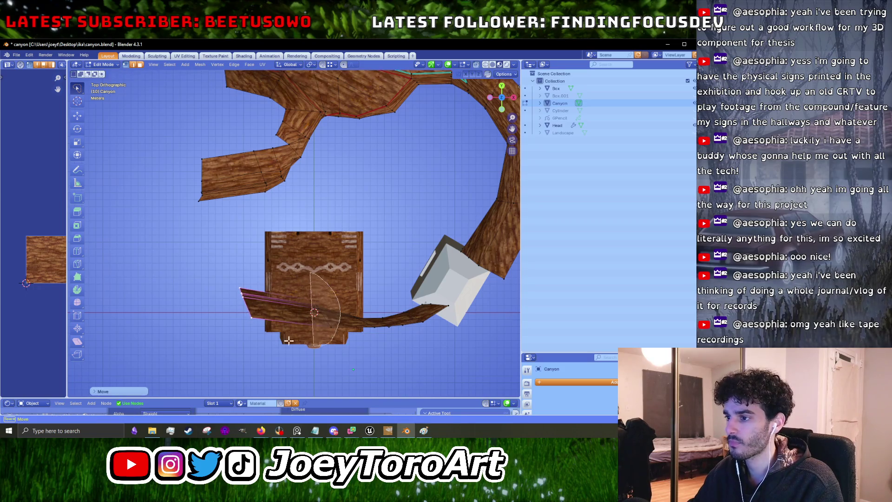
pyautogui.click(213, 287)
pyautogui.press('g')
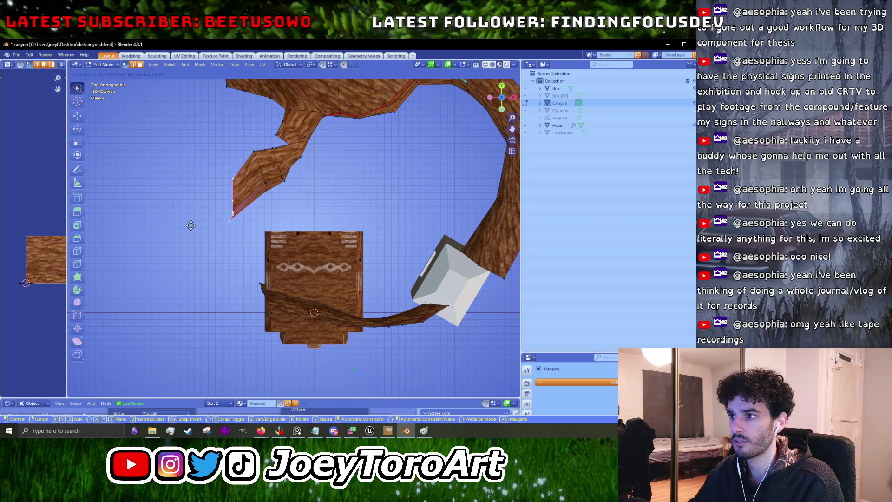
pyautogui.click(191, 226)
pyautogui.press('g')
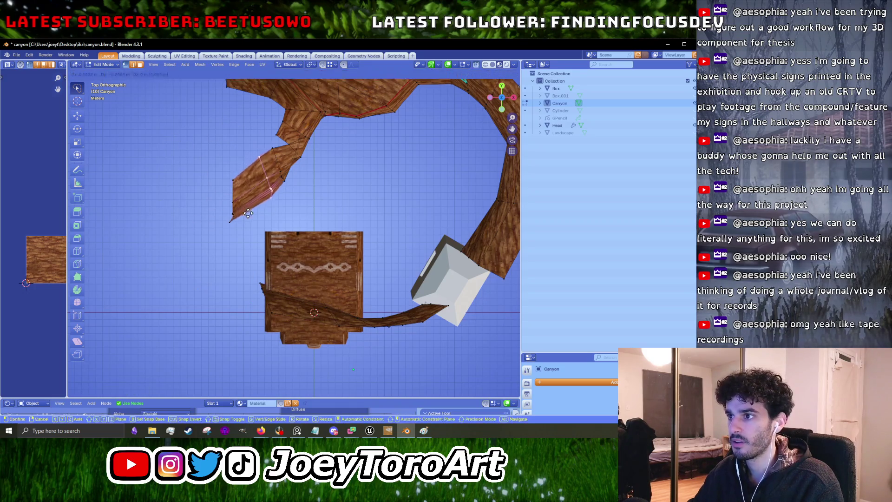
pyautogui.click(279, 215)
pyautogui.hotkey('ctrl', 'z')
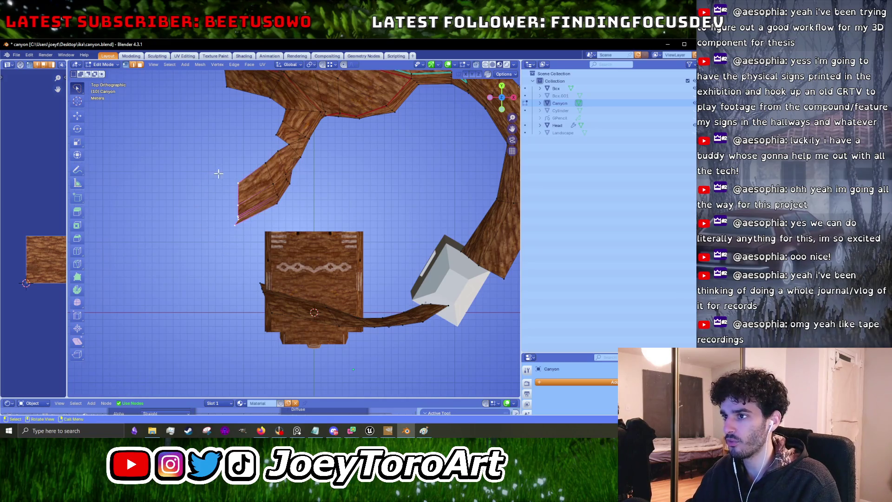
# Snap the strip end to the nearby vertex, realign the lower strip, and extrude the upper strip further left.
pyautogui.scroll(2, 273, 198)
pyautogui.moveTo(273, 198); pyautogui.dragTo(288, 252)
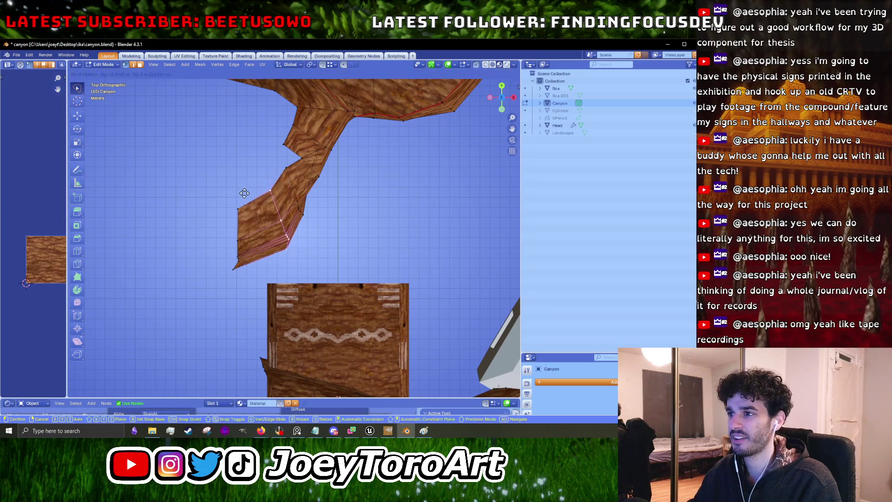
pyautogui.click(276, 173)
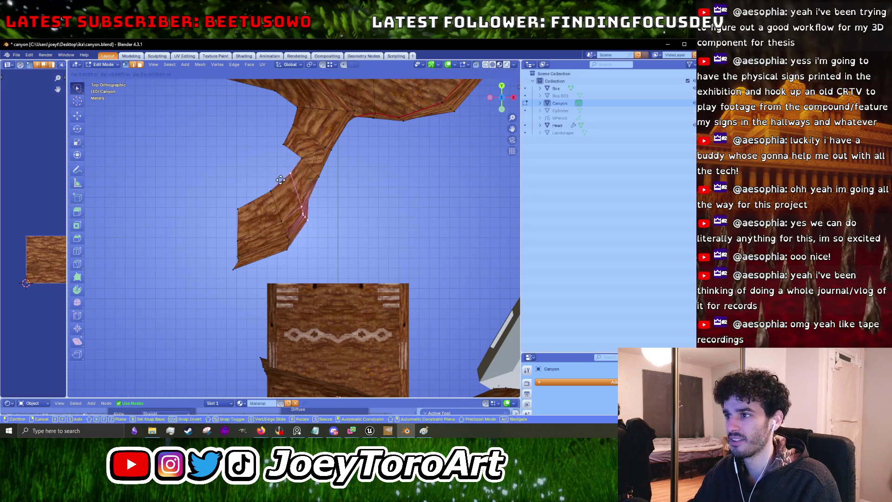
pyautogui.scroll(-3, 285, 250)
pyautogui.click(288, 274)
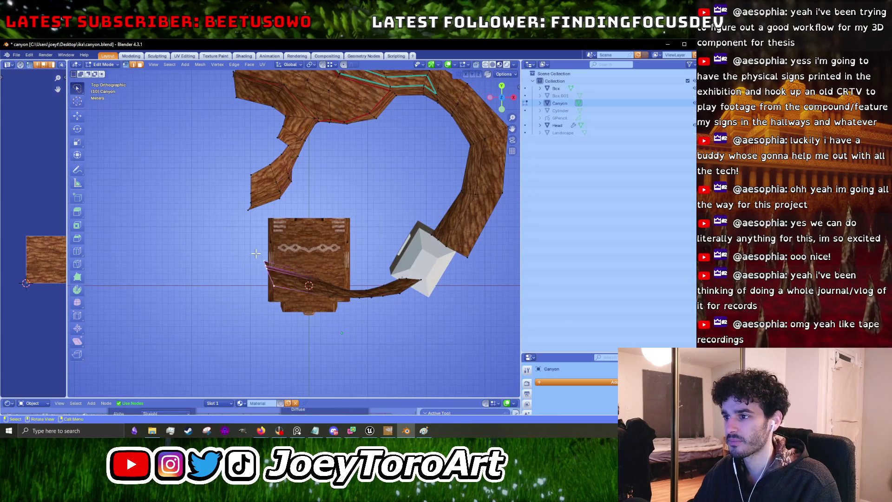
pyautogui.press('g')
pyautogui.click(258, 250)
pyautogui.moveTo(275, 163); pyautogui.dragTo(220, 223)
pyautogui.press('g')
pyautogui.click(237, 197)
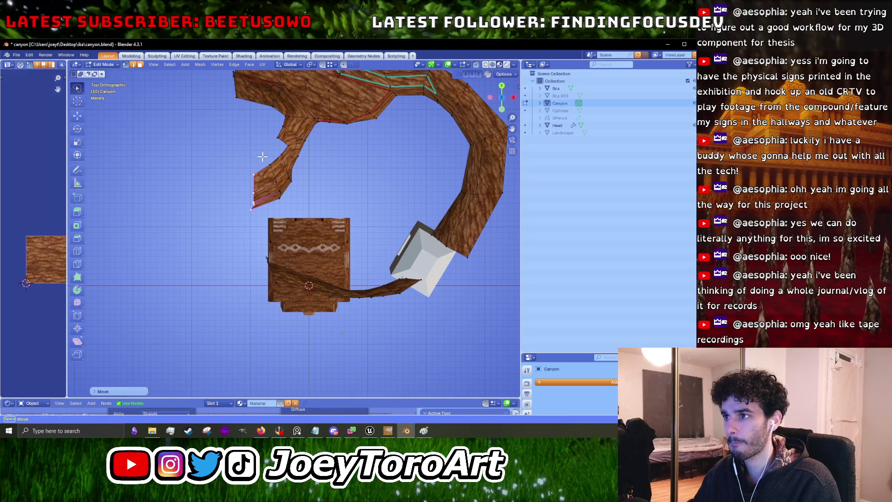
pyautogui.click(269, 194)
pyautogui.press('e')
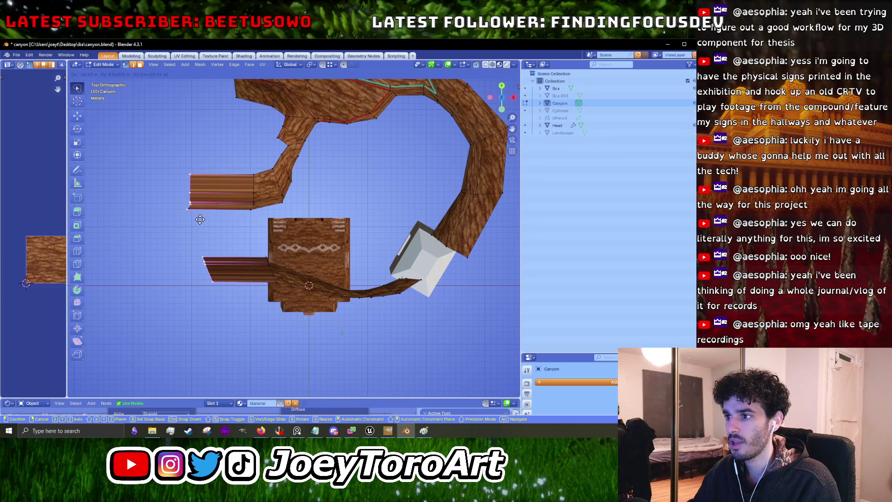
pyautogui.click(200, 219)
# Move the lower strip's tip and the upper strip's left end into new positions.
pyautogui.moveTo(234, 237); pyautogui.dragTo(200, 300)
pyautogui.press('g')
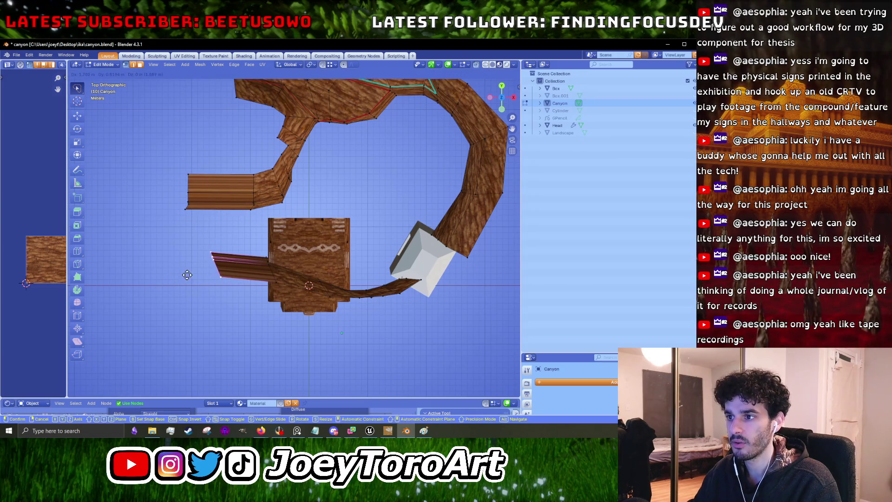
pyautogui.click(187, 275)
pyautogui.moveTo(203, 168); pyautogui.dragTo(171, 225)
pyautogui.press('g')
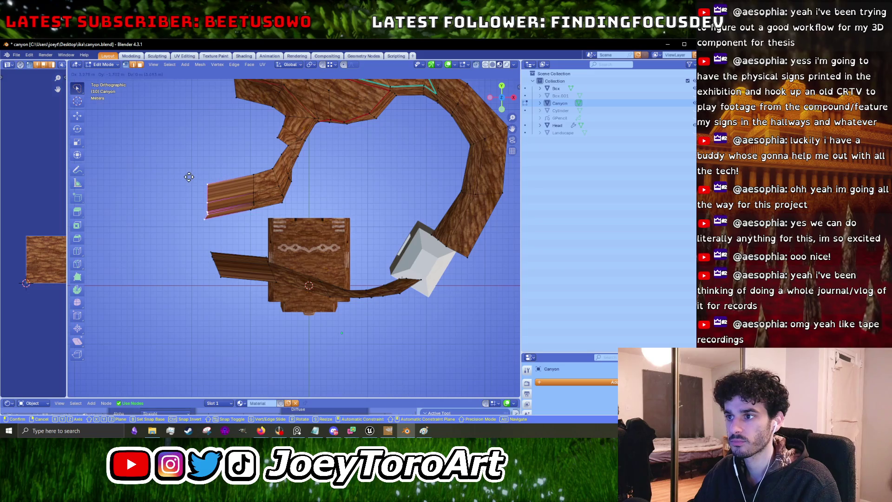
pyautogui.click(189, 177)
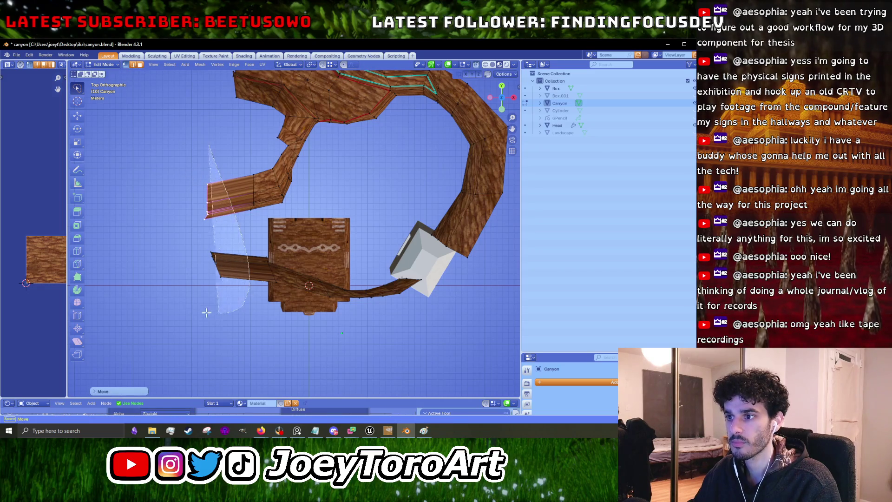
# Shift both strips' tip vertices right and place them onto the lower strip.
pyautogui.moveTo(212, 313); pyautogui.dragTo(199, 152)
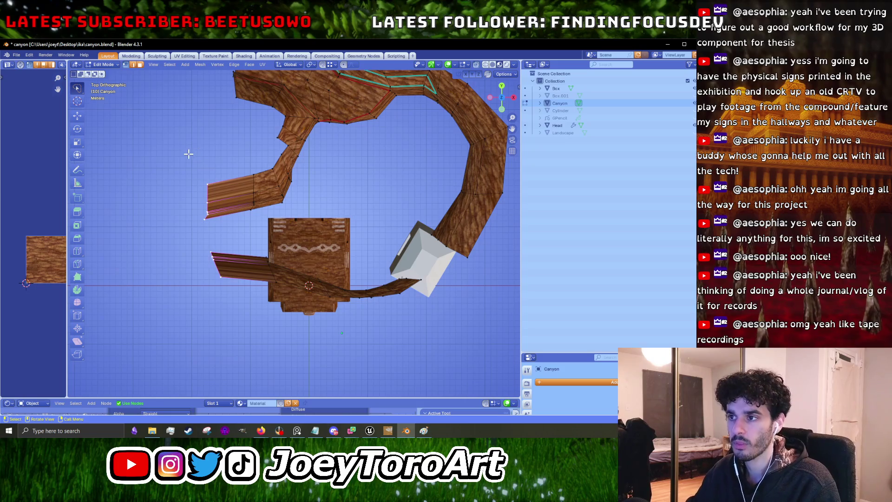
pyautogui.scroll(3, 190, 154)
pyautogui.hscroll(-5, 300, 257)
pyautogui.press('g')
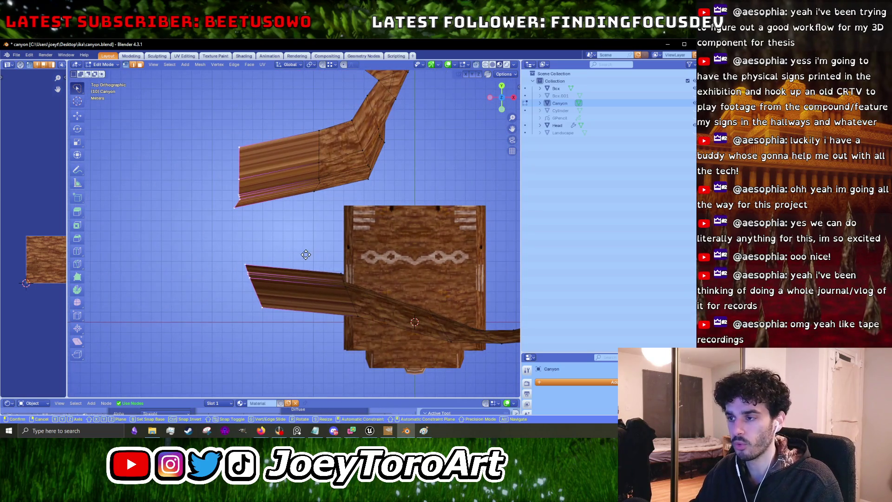
pyautogui.click(309, 254)
pyautogui.click(371, 236)
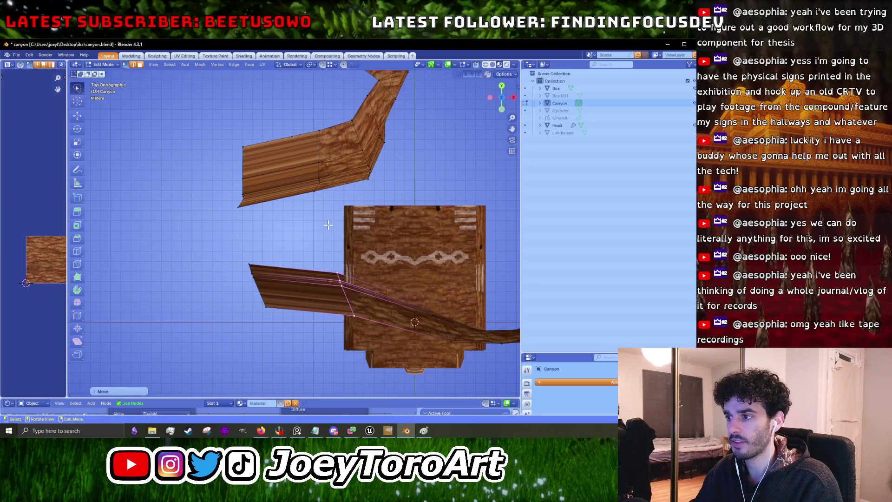
pyautogui.hscroll(5, 371, 237)
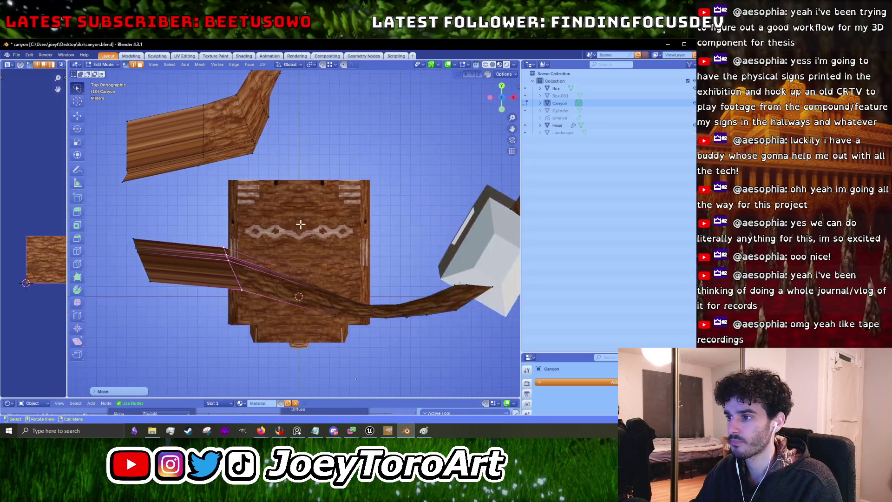
pyautogui.press('g')
pyautogui.scroll(5, 312, 233)
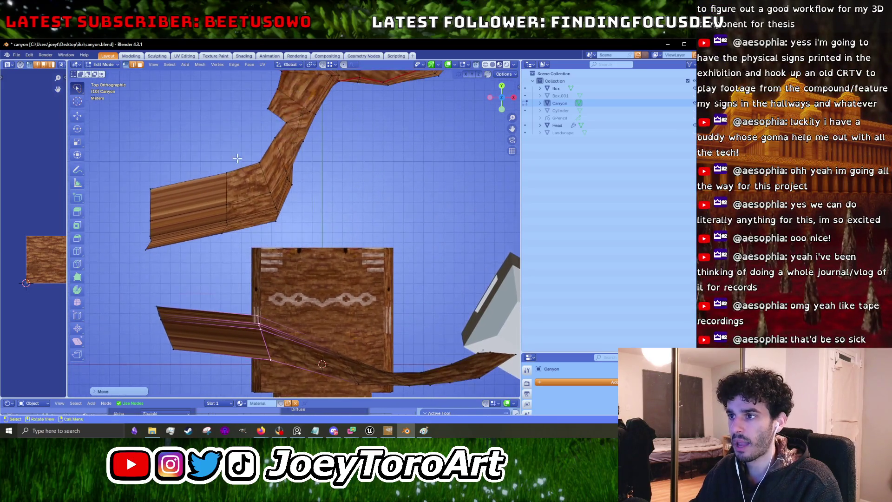
pyautogui.scroll(-5, 211, 129)
pyautogui.hscroll(3, 210, 129)
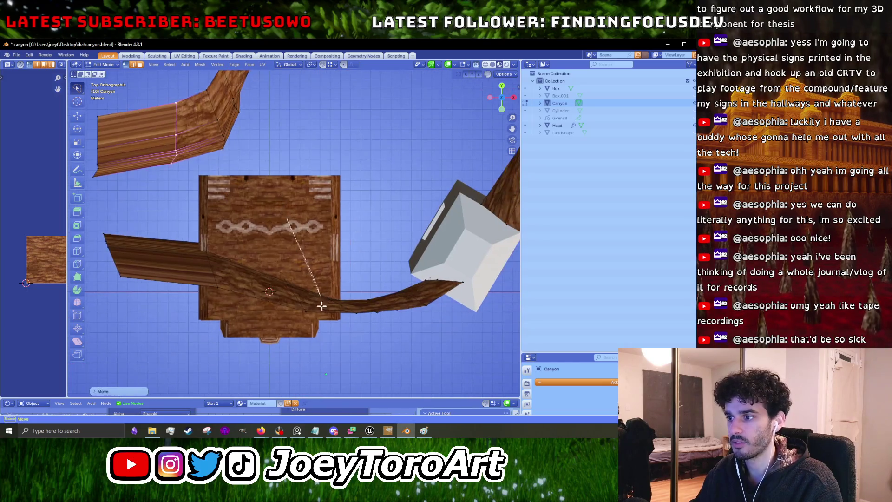
pyautogui.click(267, 236)
pyautogui.scroll(4, 267, 237)
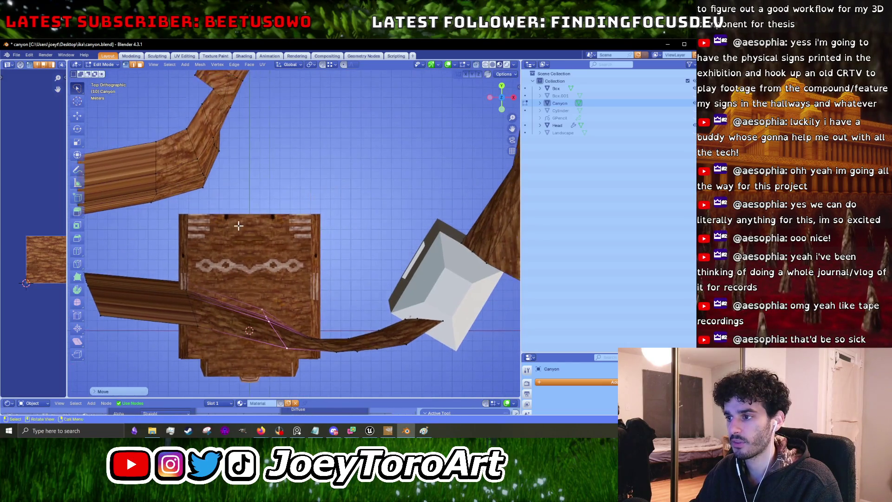
pyautogui.hscroll(-3, 277, 199)
# Reposition the cross edge loops on the lower bend and the upper-right bend.
pyautogui.moveTo(291, 221); pyautogui.dragTo(293, 220)
pyautogui.scroll(4, 208, 200)
pyautogui.hscroll(3, 208, 201)
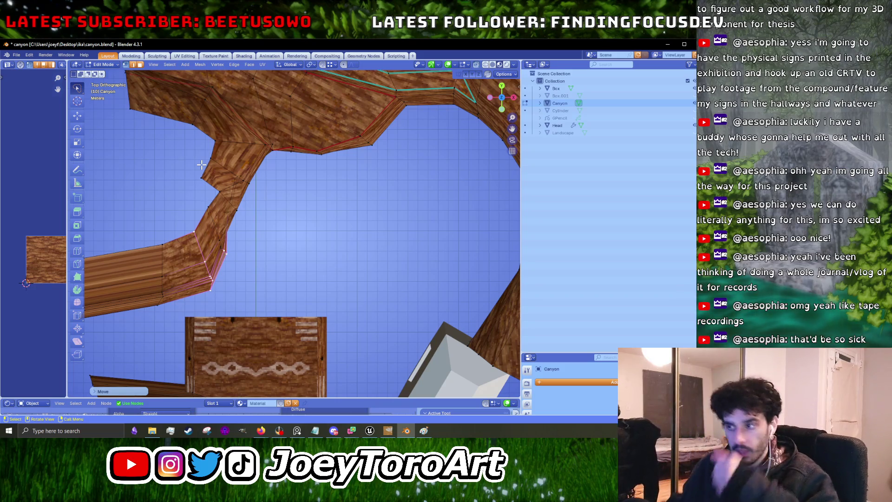
pyautogui.scroll(-3, 366, 165)
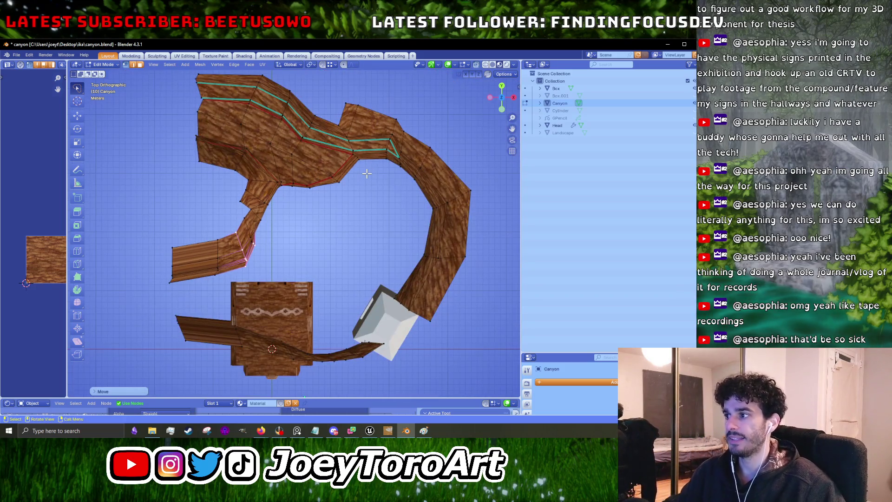
pyautogui.scroll(2, 421, 316)
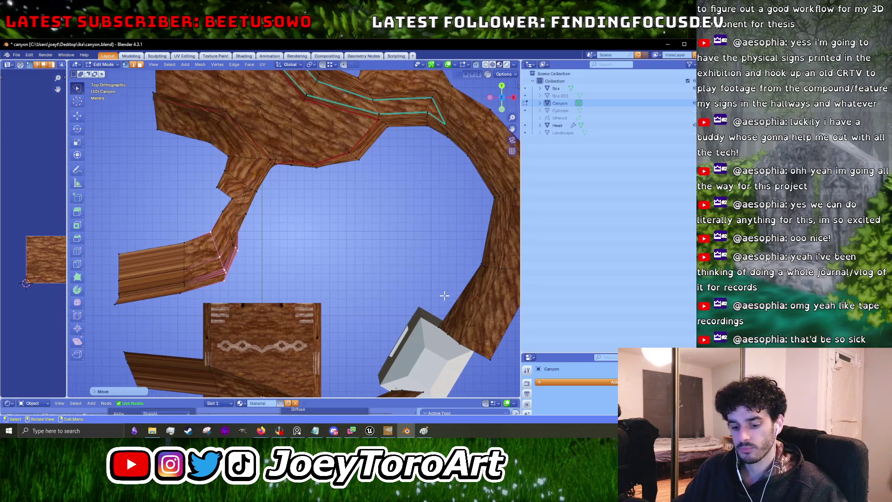
pyautogui.moveTo(464, 283); pyautogui.dragTo(361, 273)
pyautogui.keyDown('alt'); pyautogui.click(431, 263); pyautogui.keyUp('alt')
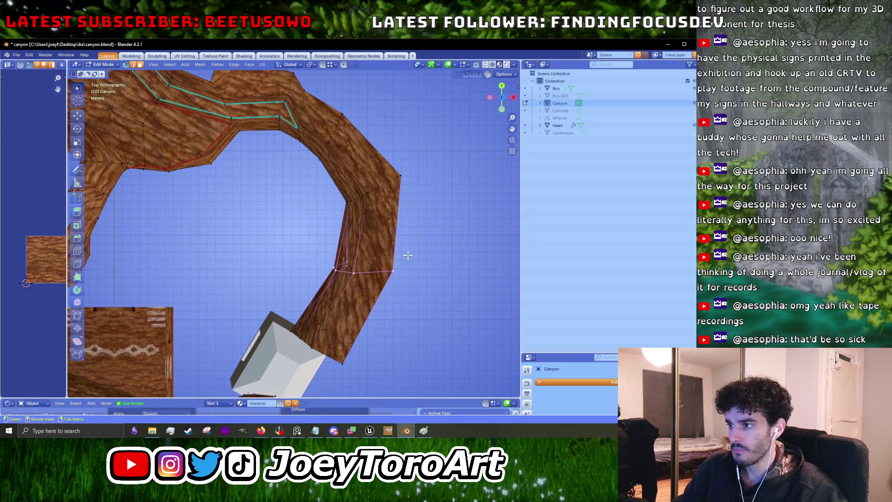
pyautogui.press('g')
pyautogui.click(420, 257)
pyautogui.keyDown('alt'); pyautogui.click(383, 185); pyautogui.keyUp('alt')
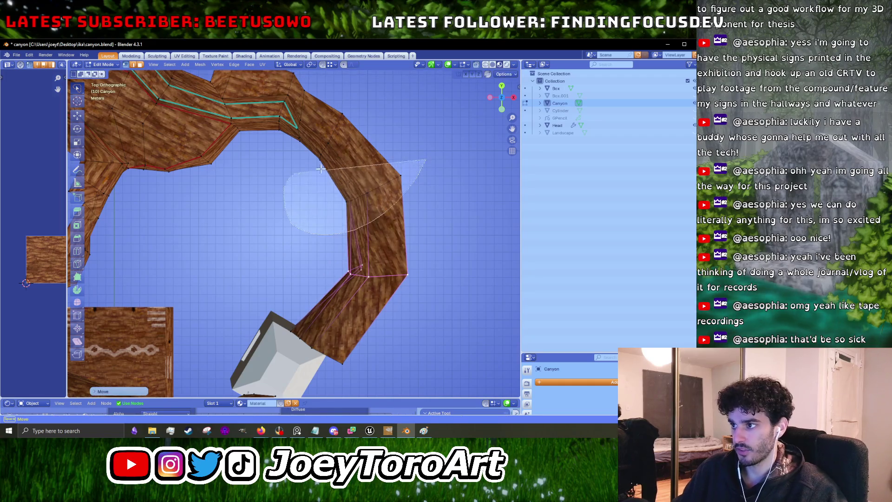
pyautogui.press('g')
pyautogui.click(375, 172)
# Add a Ctrl+R edge loop across the upper bend and slide it up-left along the wall.
pyautogui.hotkey('ctrl', 'r')
pyautogui.click(389, 169)
pyautogui.scroll(3, 345, 239)
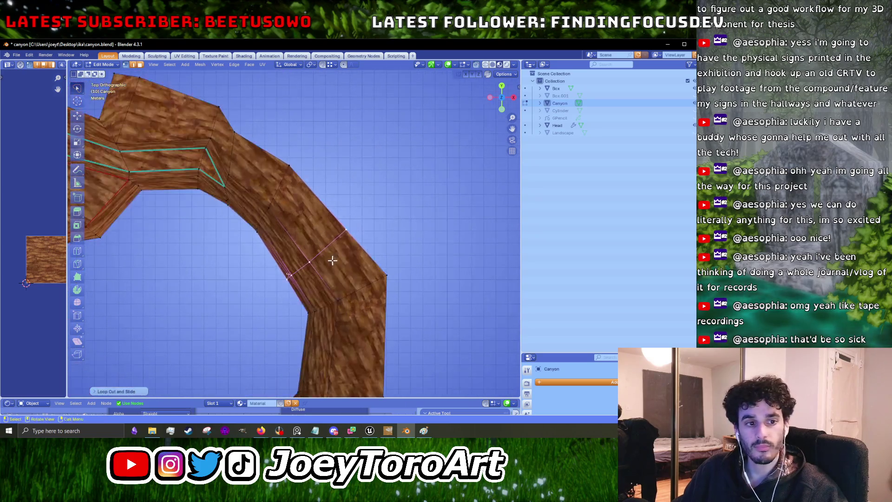
pyautogui.press('g')
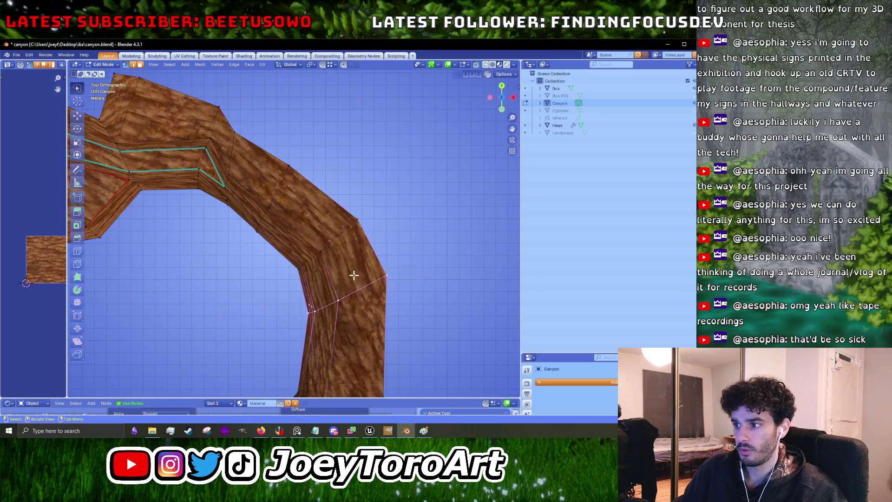
pyautogui.click(372, 284)
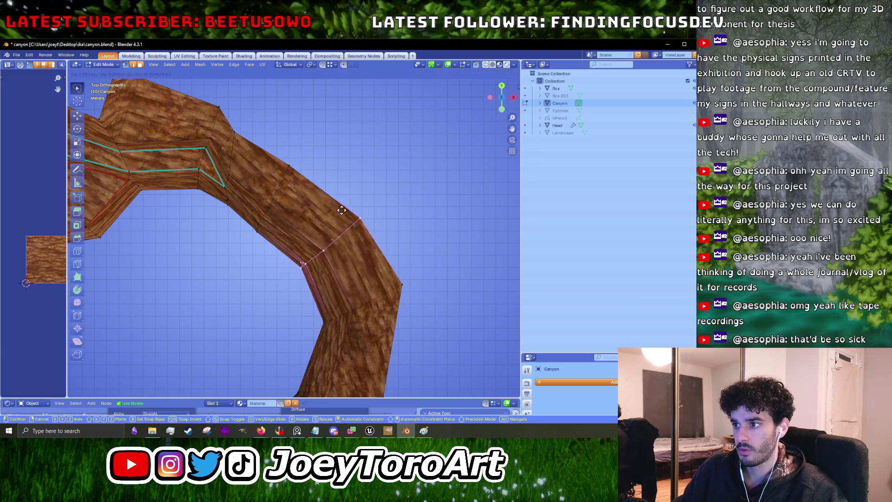
pyautogui.scroll(-1, 346, 310)
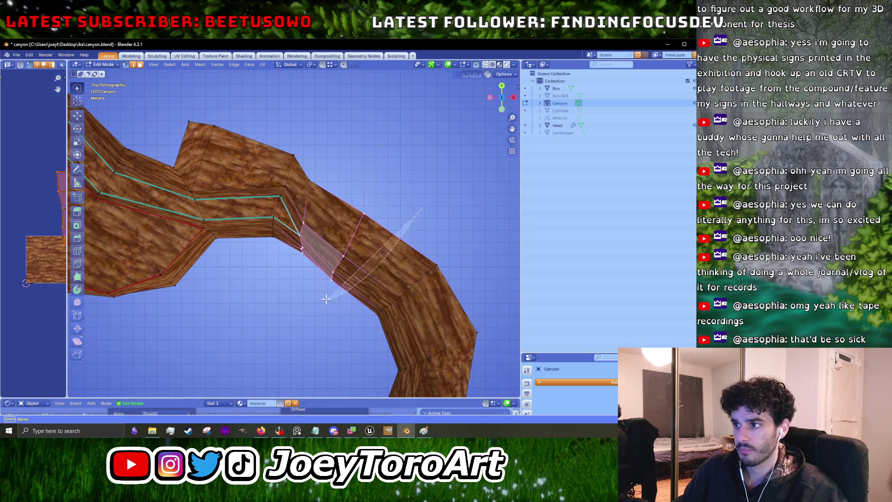
pyautogui.hotkey('ctrl', 'z')
pyautogui.press('g')
pyautogui.press('g')
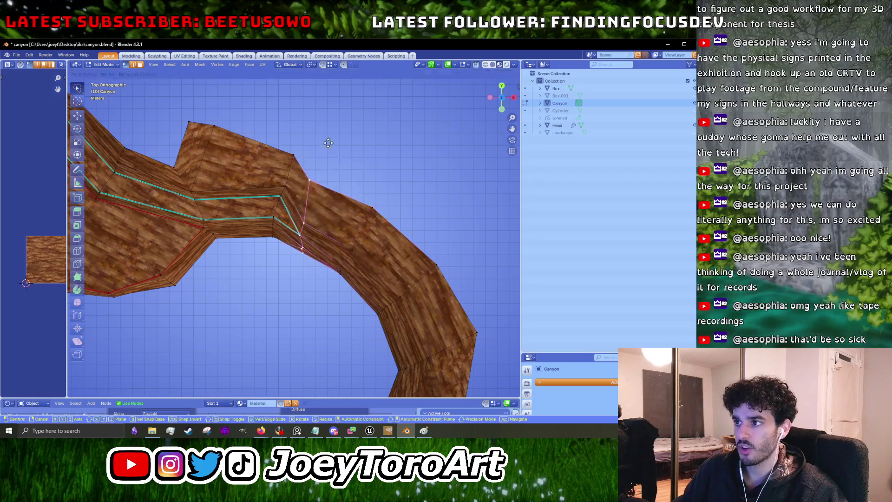
pyautogui.click(335, 147)
pyautogui.press('g')
pyautogui.press('g')
pyautogui.click(284, 111)
pyautogui.hotkey('alt', 'Tab')
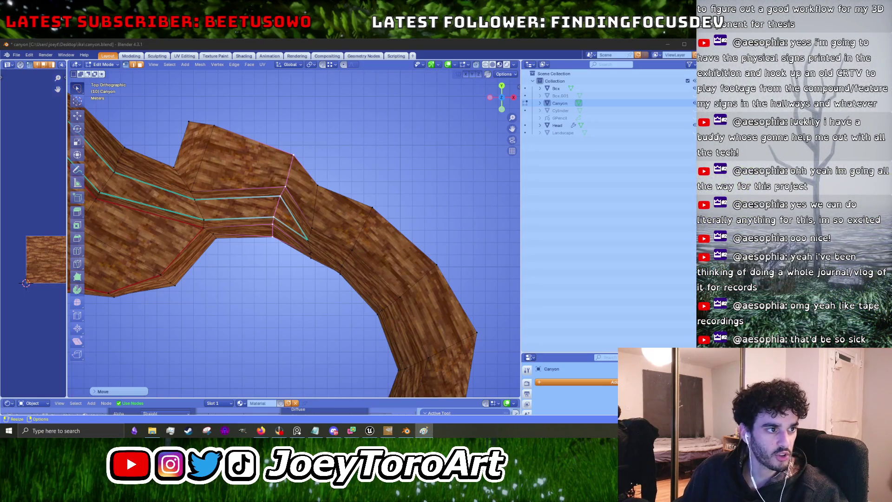
# Rotate the selected bend vertices slightly, in two small rotations.
pyautogui.scroll(-2, 276, 239)
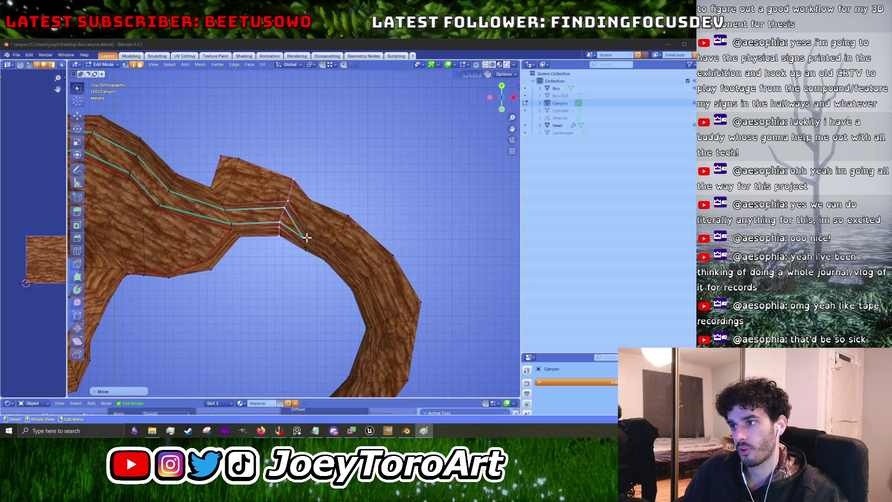
pyautogui.moveTo(332, 239); pyautogui.dragTo(337, 257)
pyautogui.press('r')
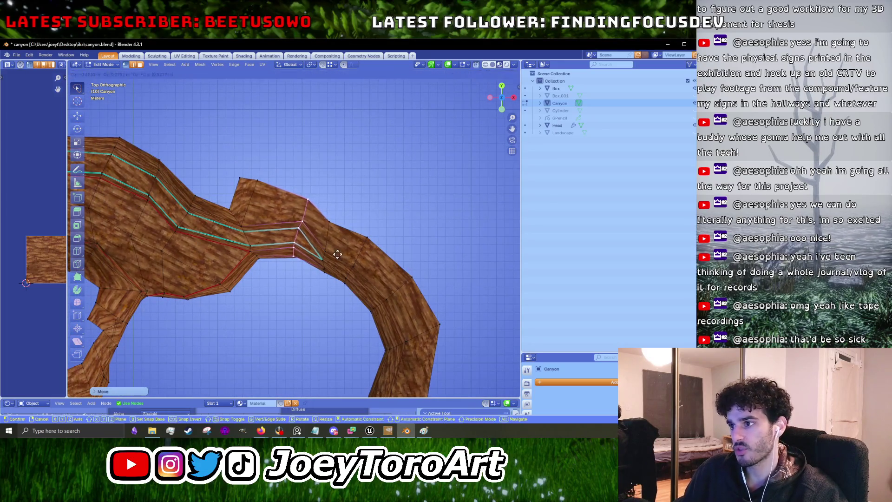
pyautogui.click(345, 246)
pyautogui.scroll(4, 325, 261)
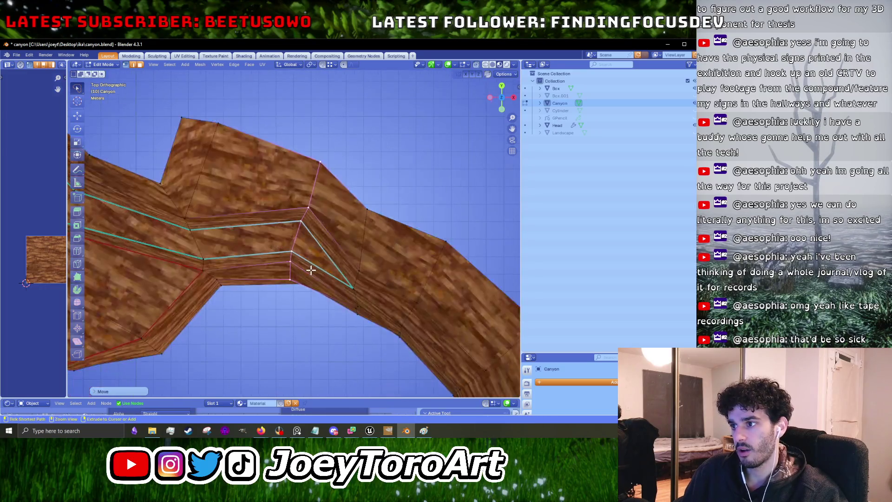
pyautogui.scroll(-2, 358, 233)
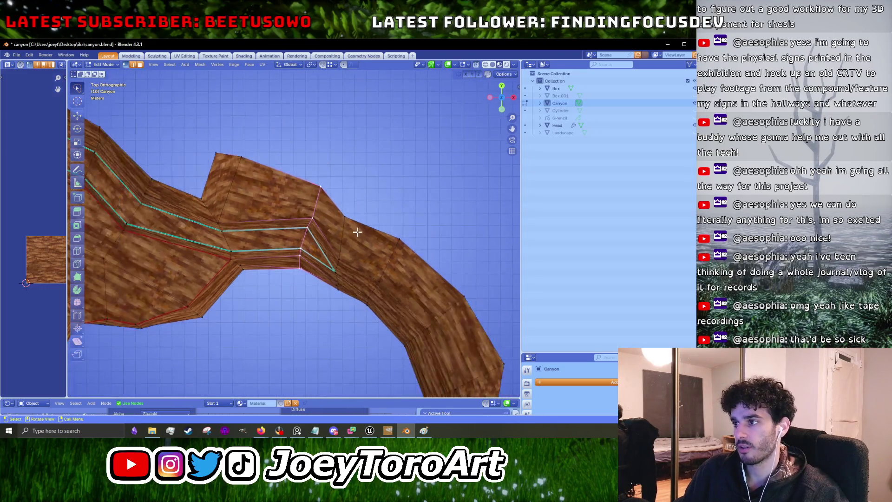
pyautogui.press('r')
pyautogui.click(353, 219)
# Move the wall edges rightward and shift the edge loop along Z into place.
pyautogui.press('g')
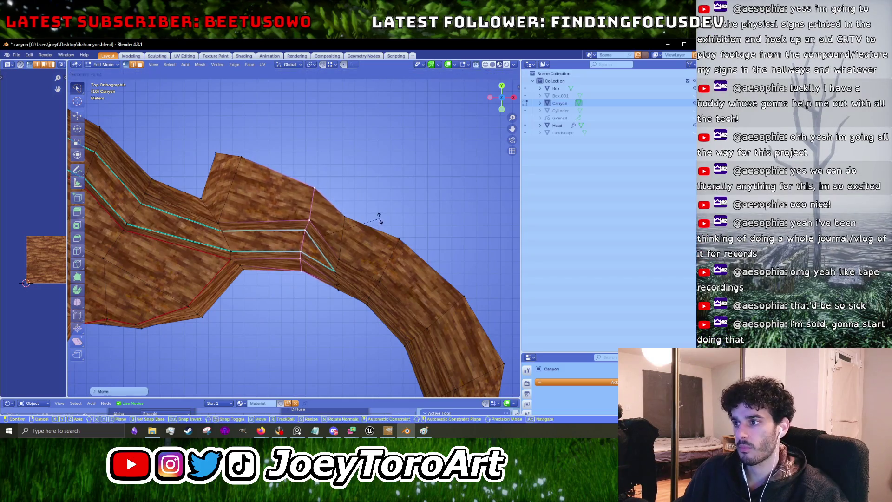
pyautogui.click(377, 218)
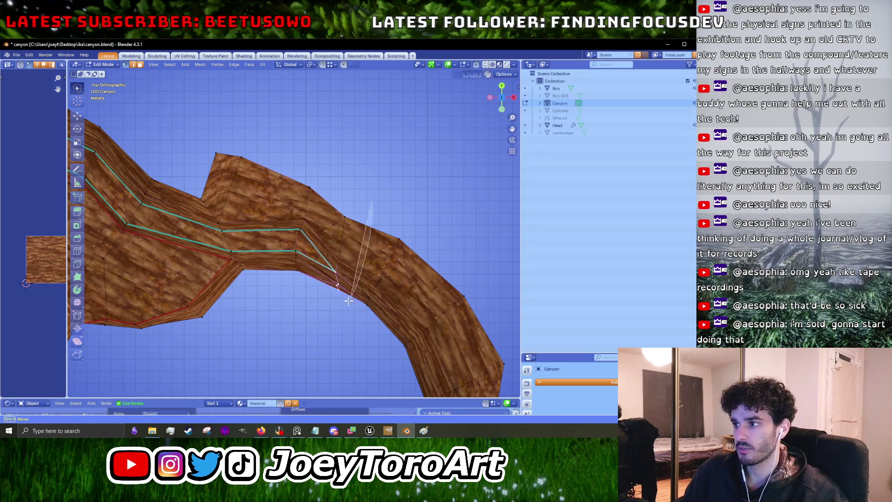
pyautogui.press('g')
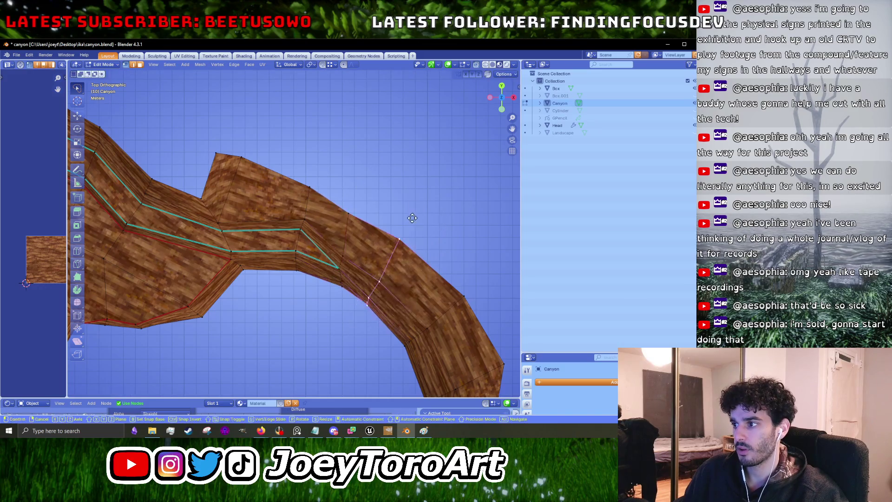
pyautogui.click(426, 216)
pyautogui.press('g')
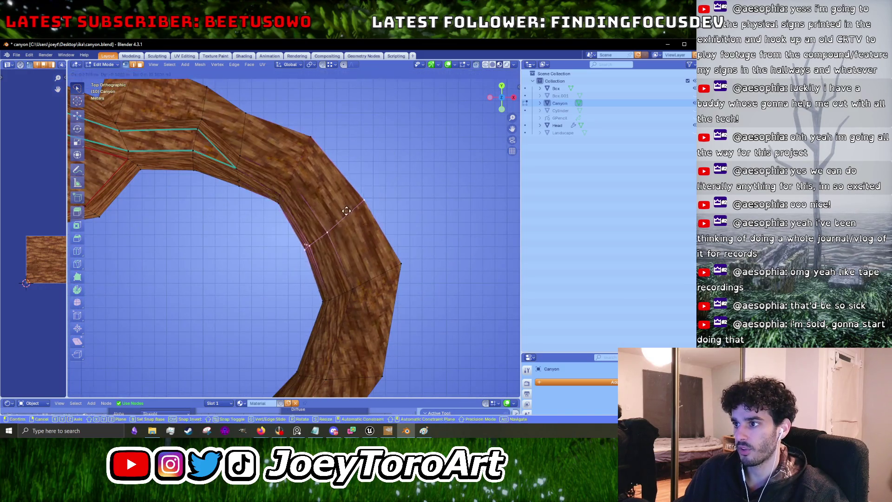
pyautogui.scroll(5, 348, 217)
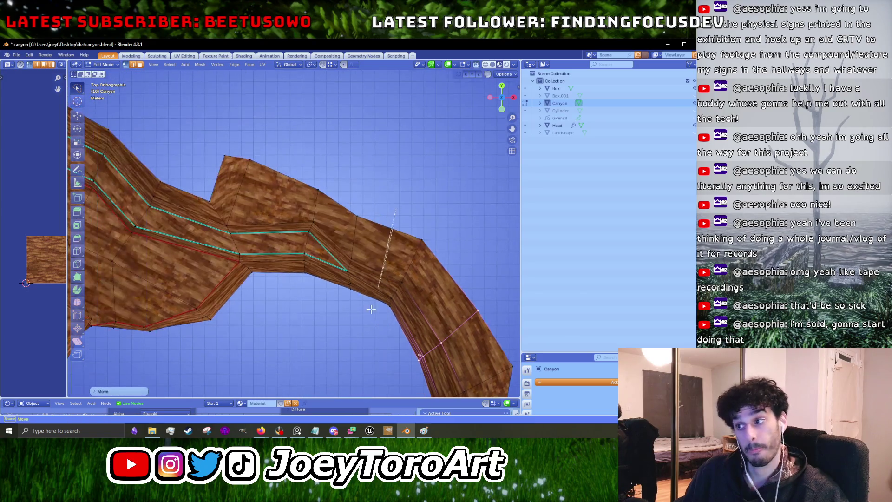
pyautogui.click(394, 188)
pyautogui.moveTo(394, 189)
pyautogui.mouseDown()
pyautogui.moveTo(303, 243)
pyautogui.moveTo(325, 197)
pyautogui.moveTo(352, 253)
pyautogui.moveTo(333, 222)
pyautogui.moveTo(319, 250)
pyautogui.moveTo(247, 247)
pyautogui.moveTo(285, 233)
pyautogui.moveTo(354, 259)
pyautogui.moveTo(378, 229)
pyautogui.moveTo(319, 250)
pyautogui.moveTo(243, 237)
pyautogui.moveTo(264, 249)
pyautogui.moveTo(282, 234)
pyautogui.mouseUp()
pyautogui.press('g')
pyautogui.press('z')
pyautogui.click(319, 244)
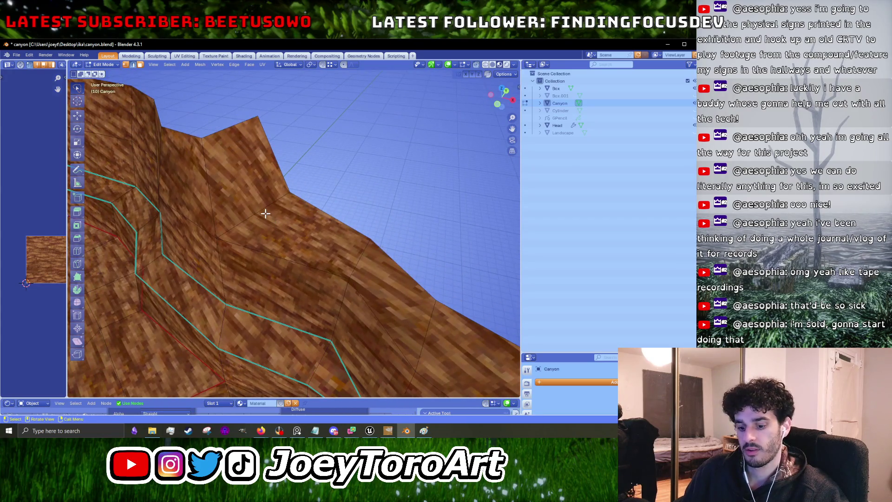
# Move a face near the wall top, then return to Object Mode.
pyautogui.scroll(-2, 283, 224)
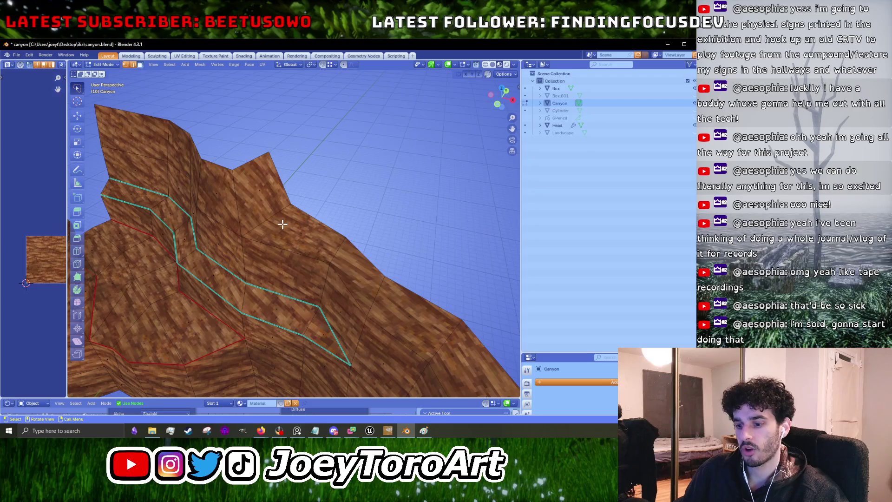
pyautogui.click(289, 234)
pyautogui.press('g')
pyautogui.click(260, 195)
pyautogui.moveTo(261, 195); pyautogui.dragTo(299, 207)
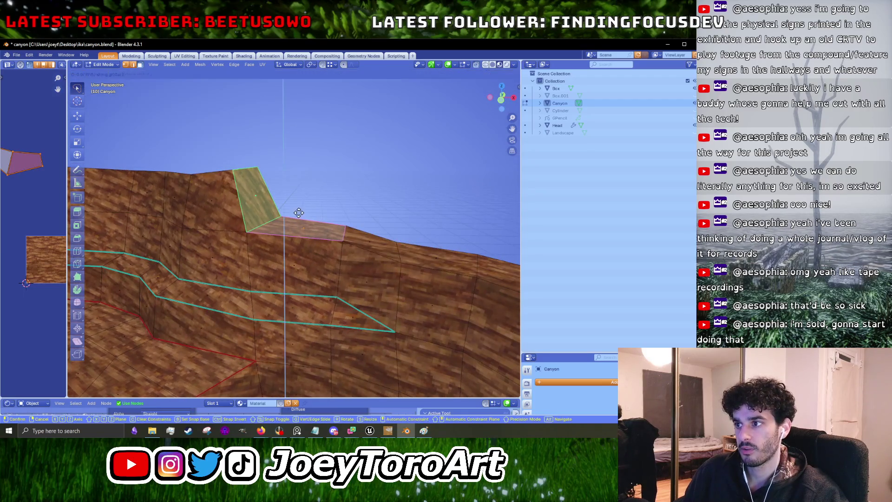
pyautogui.press('Tab')
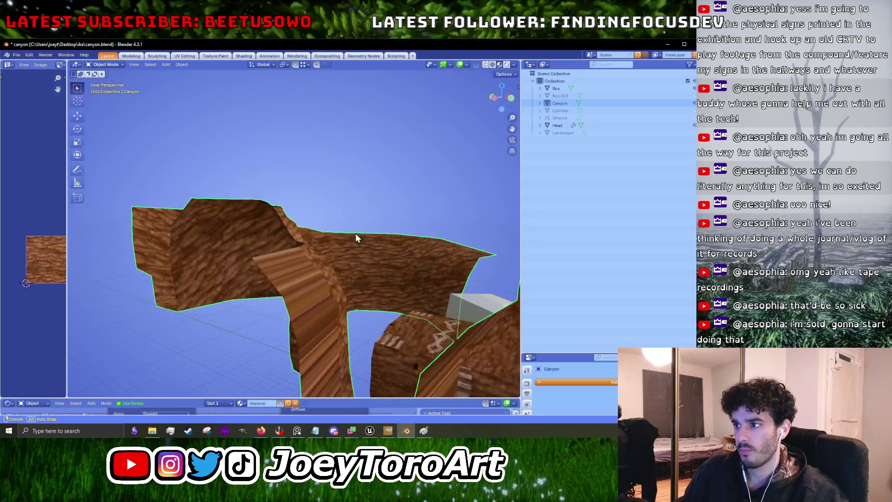
# Export the canyon walls from Blender as FBX over canyon_walls.fbx.
pyautogui.scroll(5, 355, 233)
pyautogui.scroll(-5, 274, 228)
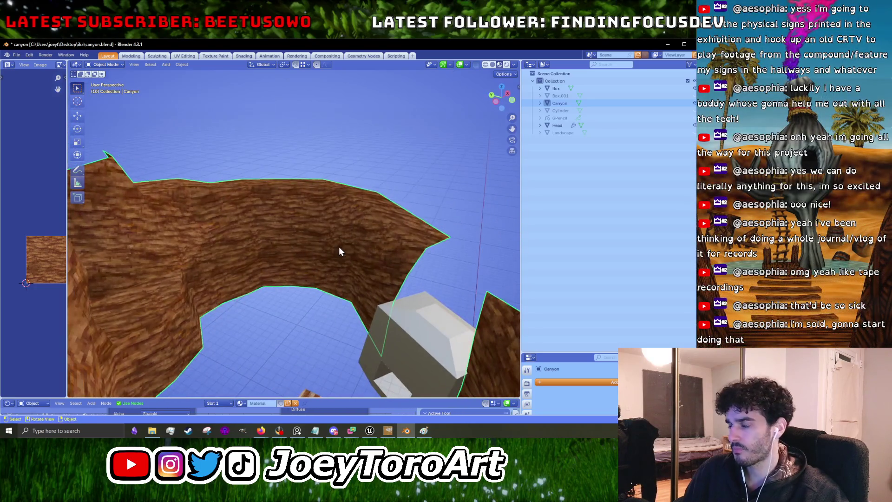
pyautogui.scroll(-1, 334, 249)
pyautogui.moveTo(330, 258); pyautogui.dragTo(297, 261)
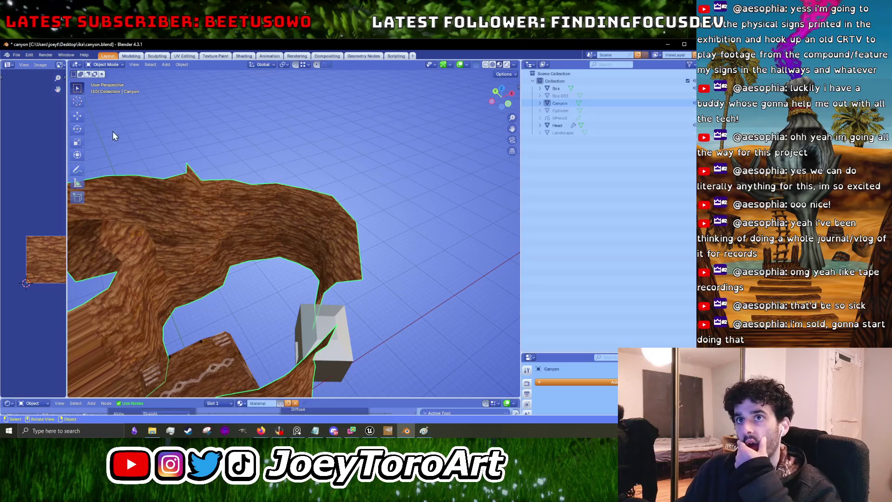
pyautogui.click(19, 54)
pyautogui.moveTo(50, 168)
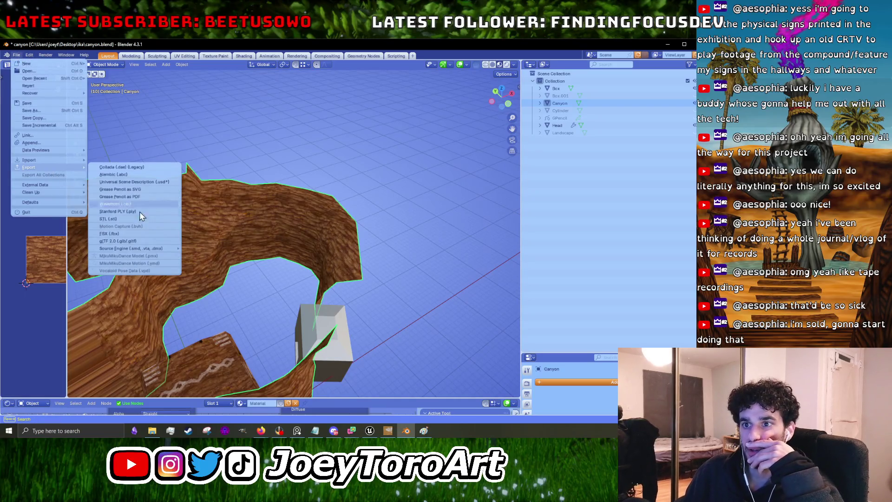
pyautogui.click(136, 236)
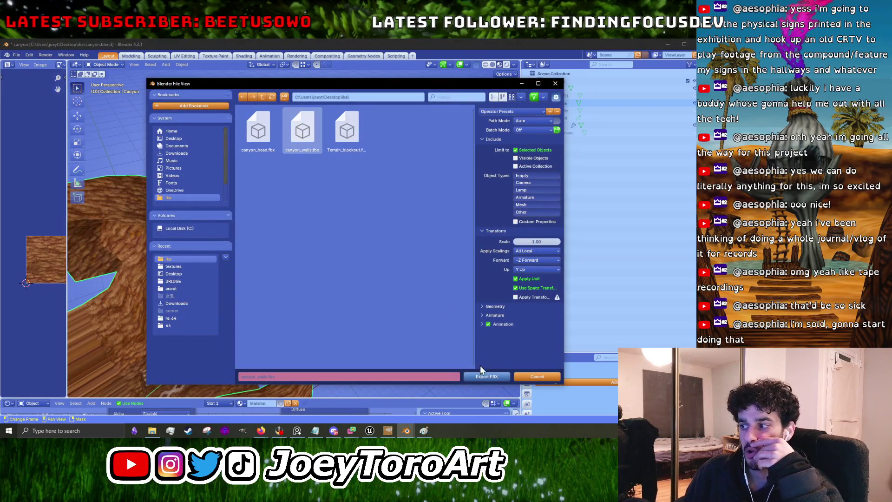
pyautogui.click(487, 377)
# In Unreal Engine, reimport the canyon_walls asset from the updated file.
pyautogui.click(668, 44)
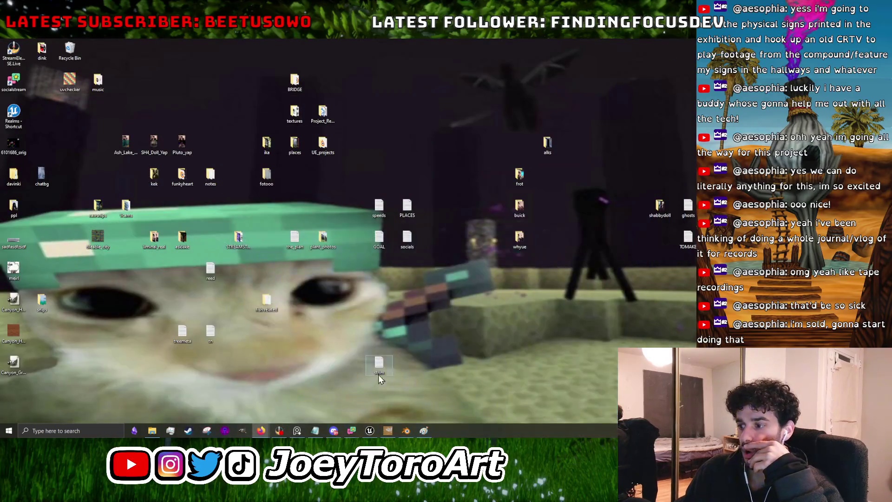
pyautogui.click(370, 430)
pyautogui.moveTo(306, 373)
pyautogui.mouseDown()
pyautogui.moveTo(319, 328)
pyautogui.moveTo(313, 234)
pyautogui.mouseUp()
pyautogui.rightClick(258, 341)
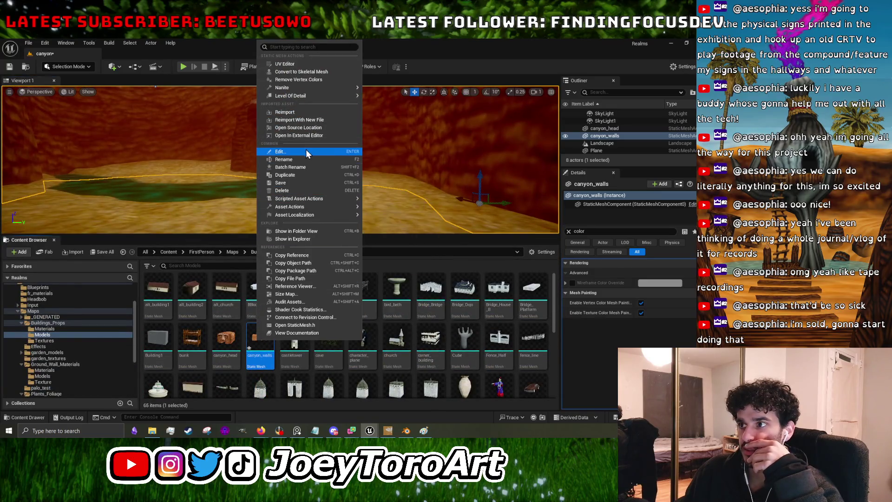
pyautogui.click(285, 112)
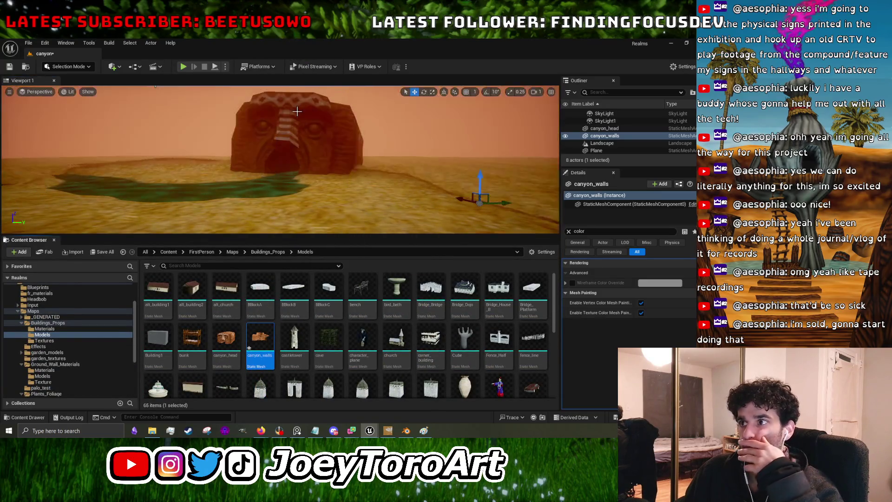
pyautogui.moveTo(279, 158)
pyautogui.mouseDown()
pyautogui.moveTo(232, 153)
pyautogui.moveTo(262, 203)
pyautogui.mouseUp()
# Enlarge the level viewport and fly the camera low over the canyon walls.
pyautogui.moveTo(314, 114)
pyautogui.mouseDown()
pyautogui.moveTo(319, 120)
pyautogui.moveTo(284, 135)
pyautogui.moveTo(291, 184)
pyautogui.mouseUp()
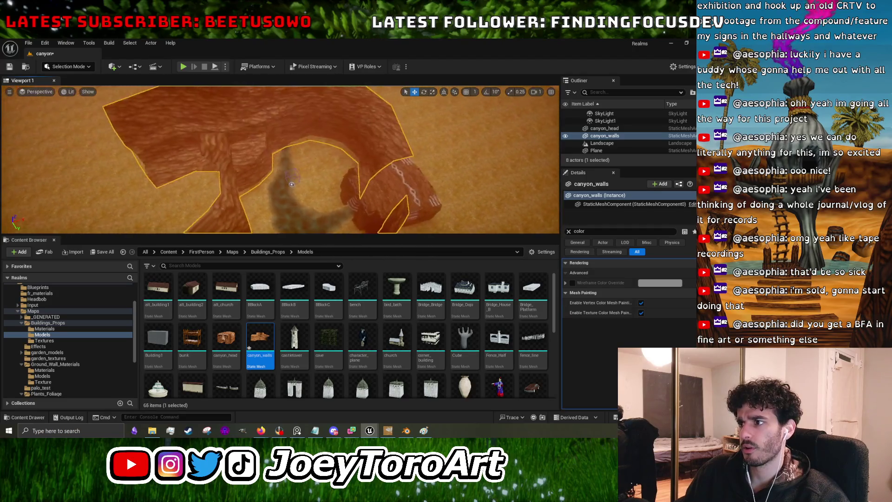
pyautogui.moveTo(314, 232); pyautogui.dragTo(314, 343)
pyautogui.moveTo(278, 279); pyautogui.dragTo(288, 286)
pyautogui.moveTo(354, 261); pyautogui.dragTo(354, 287)
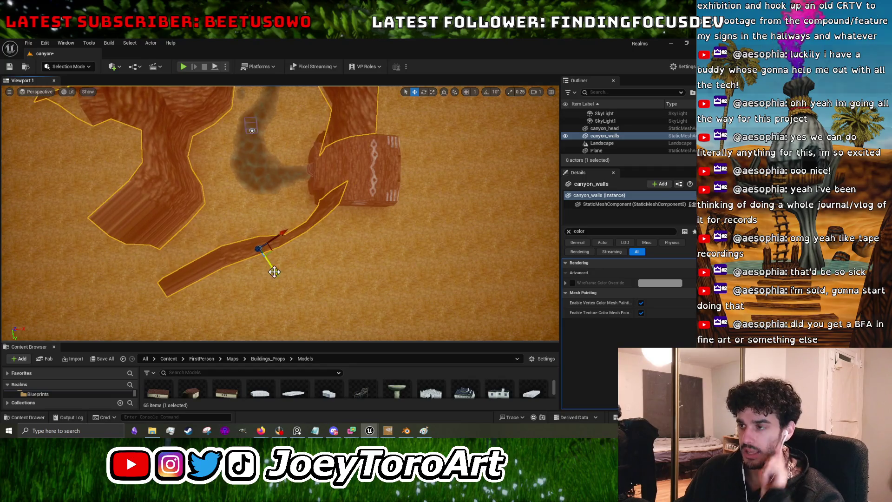
pyautogui.moveTo(275, 272)
pyautogui.mouseDown()
pyautogui.moveTo(234, 275)
pyautogui.moveTo(319, 233)
pyautogui.mouseUp()
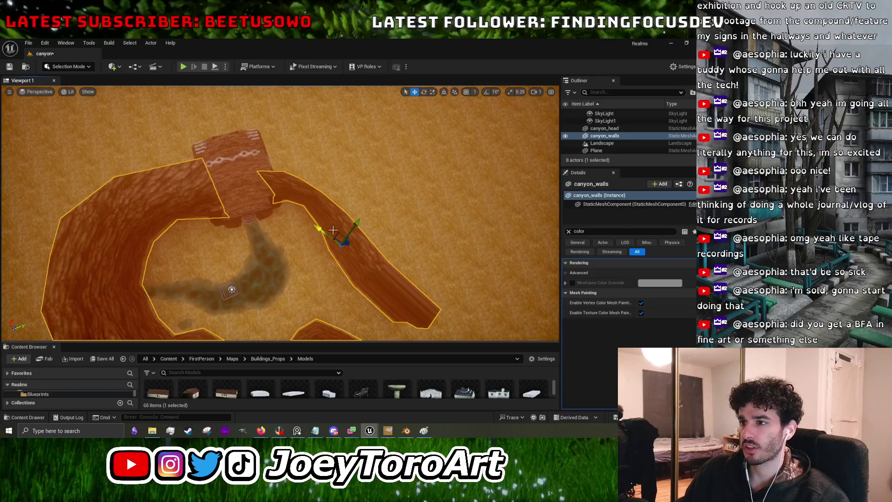
pyautogui.press('w')
pyautogui.moveTo(337, 261); pyautogui.dragTo(361, 282)
pyautogui.moveTo(306, 294); pyautogui.dragTo(312, 291)
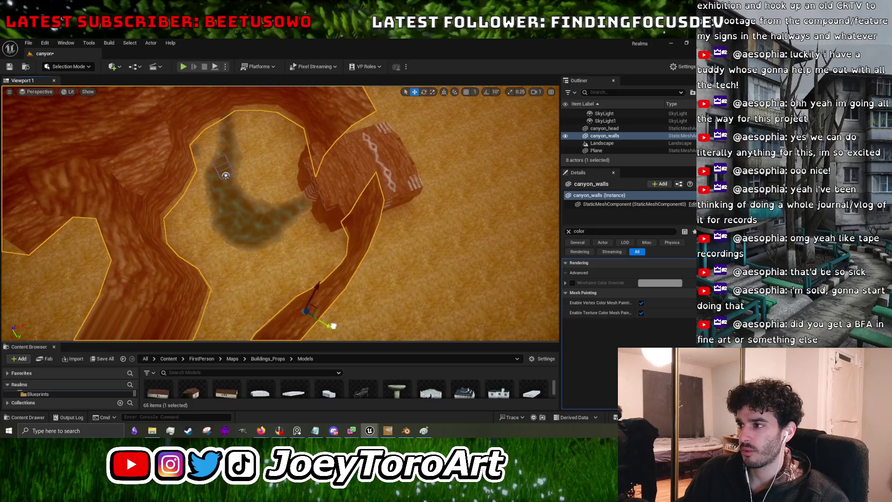
pyautogui.moveTo(346, 257); pyautogui.dragTo(346, 221)
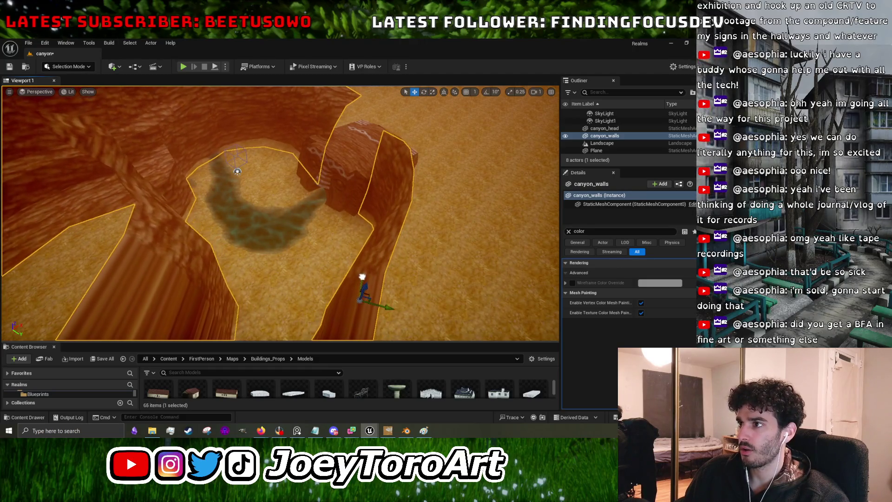
pyautogui.moveTo(345, 221)
pyautogui.mouseDown()
pyautogui.moveTo(325, 215)
pyautogui.moveTo(375, 250)
pyautogui.mouseUp()
# Rotate canyon_walls so the walls wind around the green pool.
pyautogui.press('e')
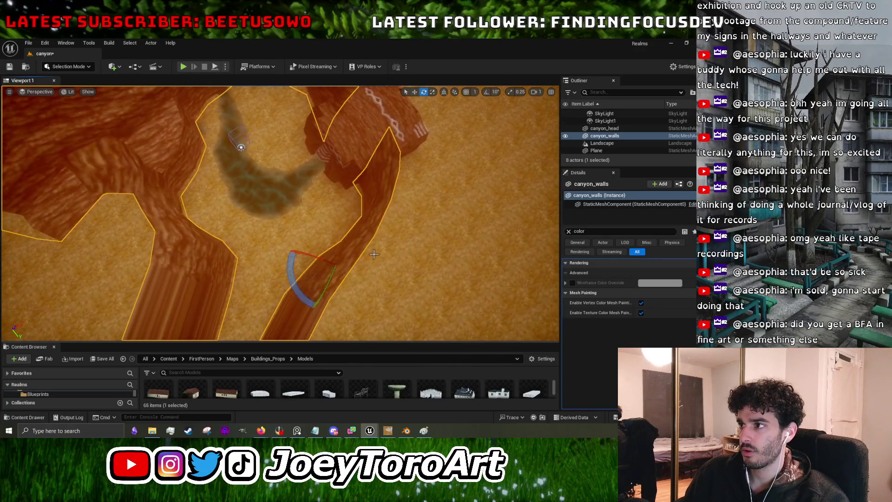
pyautogui.moveTo(297, 285)
pyautogui.mouseDown()
pyautogui.moveTo(354, 273)
pyautogui.moveTo(350, 252)
pyautogui.moveTo(358, 246)
pyautogui.moveTo(361, 255)
pyautogui.moveTo(347, 263)
pyautogui.moveTo(355, 219)
pyautogui.moveTo(346, 272)
pyautogui.mouseUp()
pyautogui.press('w')
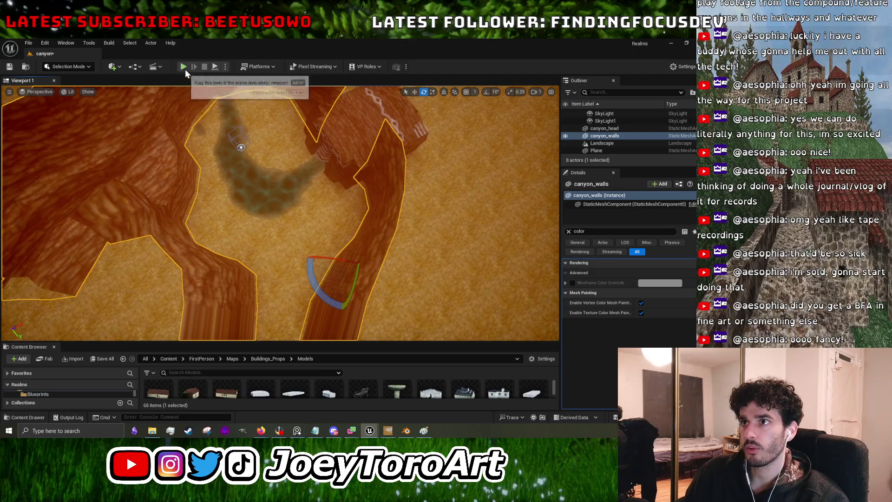
# Start a Play session and walk forward in first person toward the canyon wall.
pyautogui.click(184, 66)
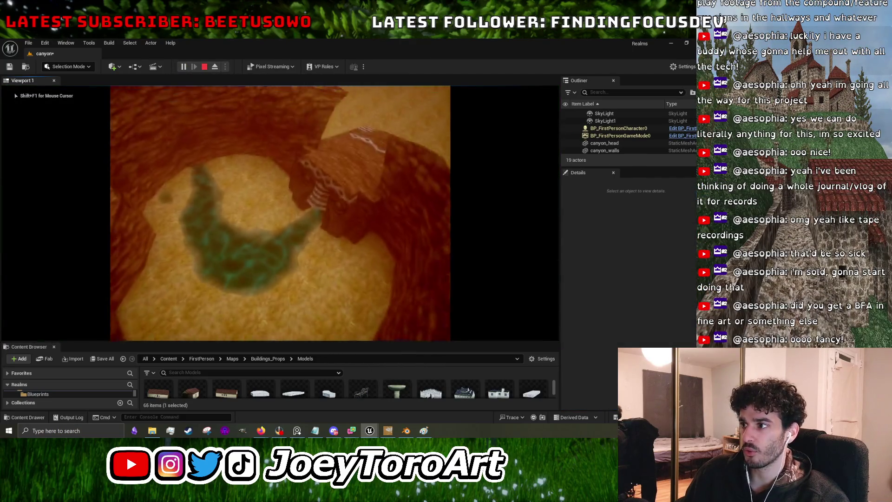
pyautogui.press('w')
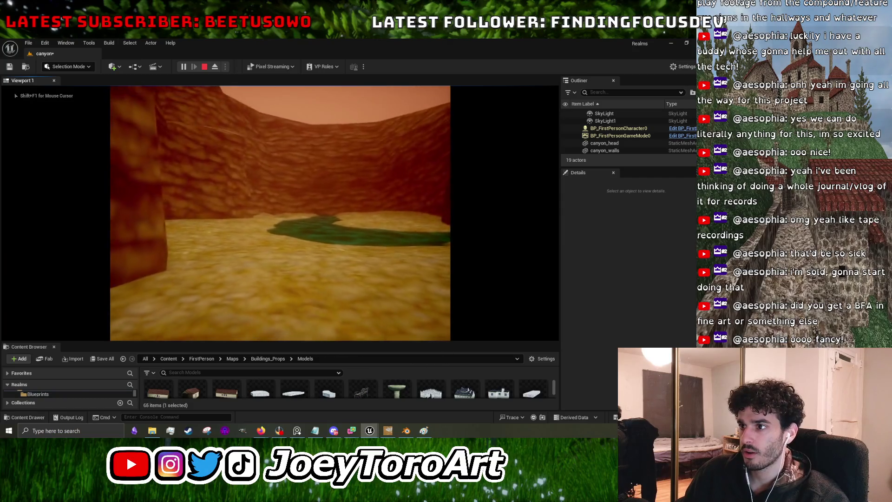
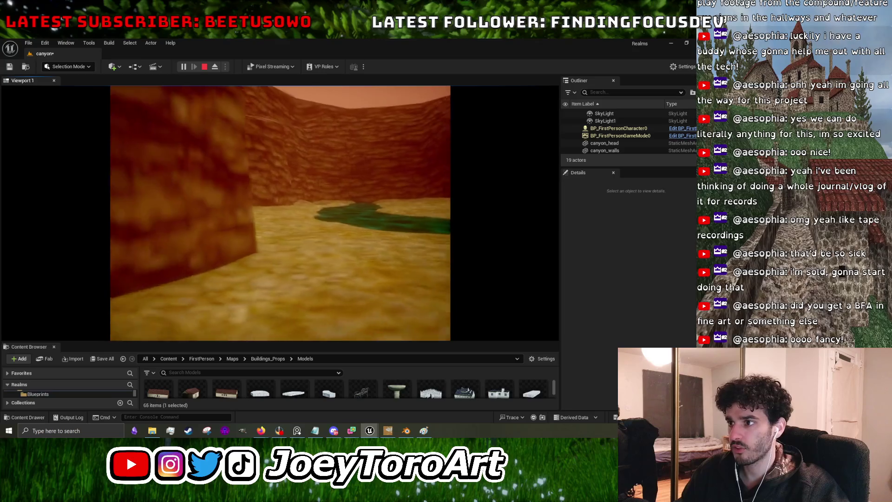
# Walk toward the totem gate in Play-in-Editor, stop, and select the Landscape actor.
pyautogui.press('w')
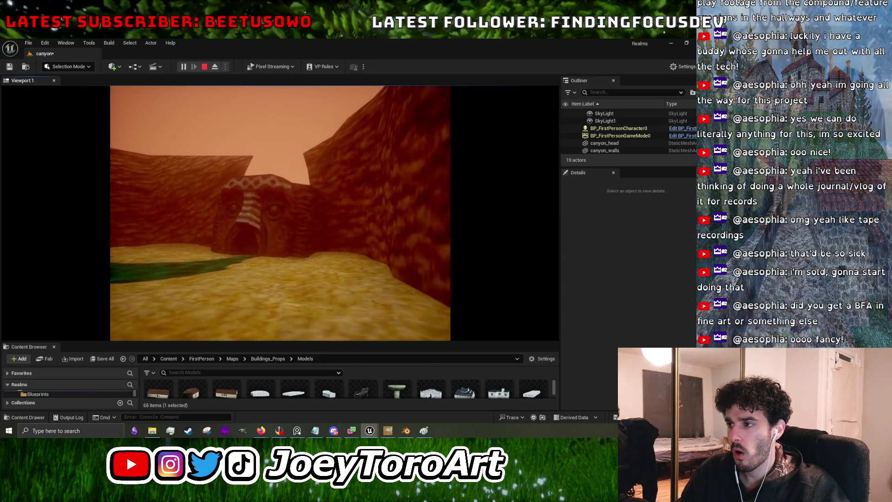
pyautogui.press('Escape')
pyautogui.moveTo(246, 177)
pyautogui.mouseDown()
pyautogui.moveTo(242, 167)
pyautogui.moveTo(251, 186)
pyautogui.moveTo(261, 177)
pyautogui.moveTo(255, 162)
pyautogui.moveTo(255, 186)
pyautogui.moveTo(256, 158)
pyautogui.mouseUp()
pyautogui.click(256, 186)
pyautogui.moveTo(290, 286); pyautogui.dragTo(291, 286)
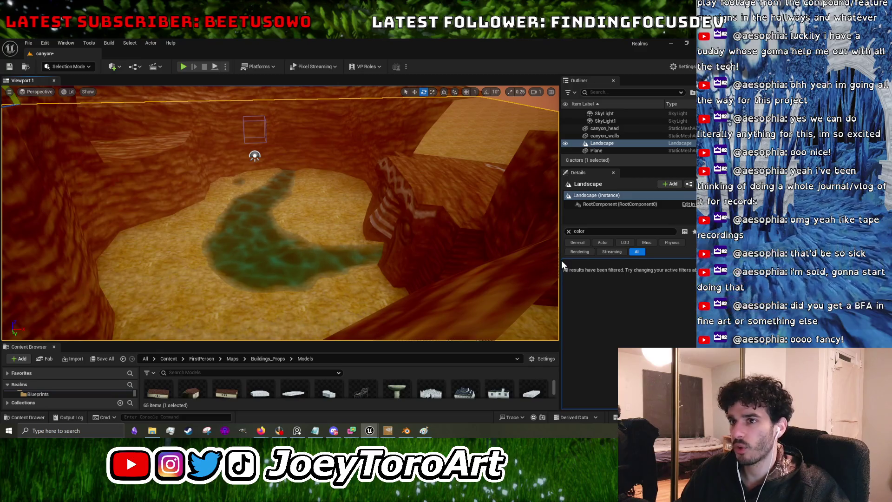
pyautogui.click(85, 69)
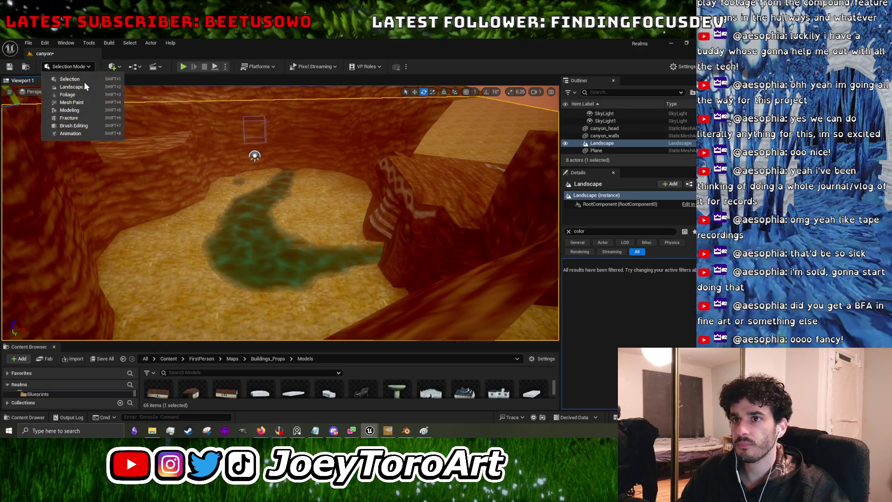
pyautogui.click(86, 88)
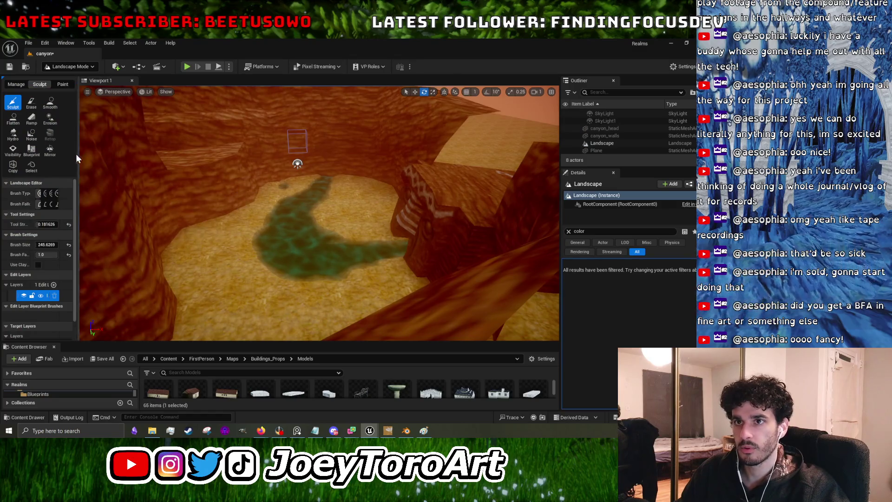
pyautogui.click(69, 67)
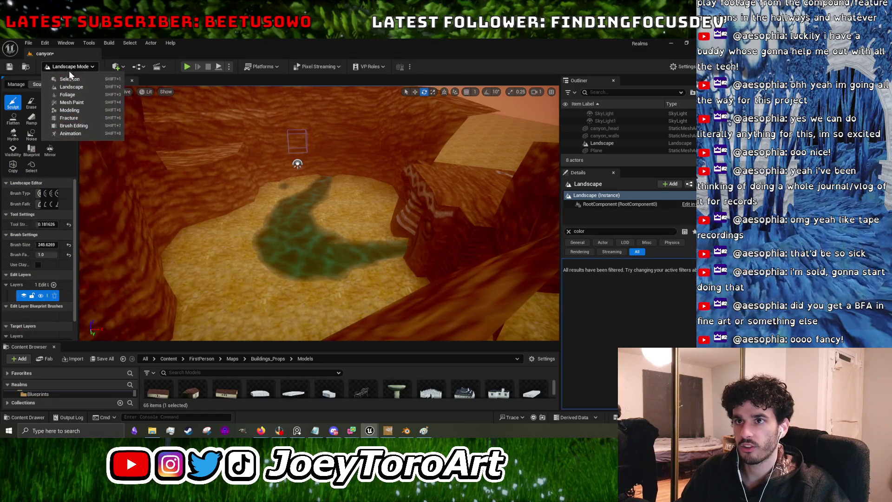
pyautogui.moveTo(596, 167); pyautogui.dragTo(596, 258)
pyautogui.click(601, 170)
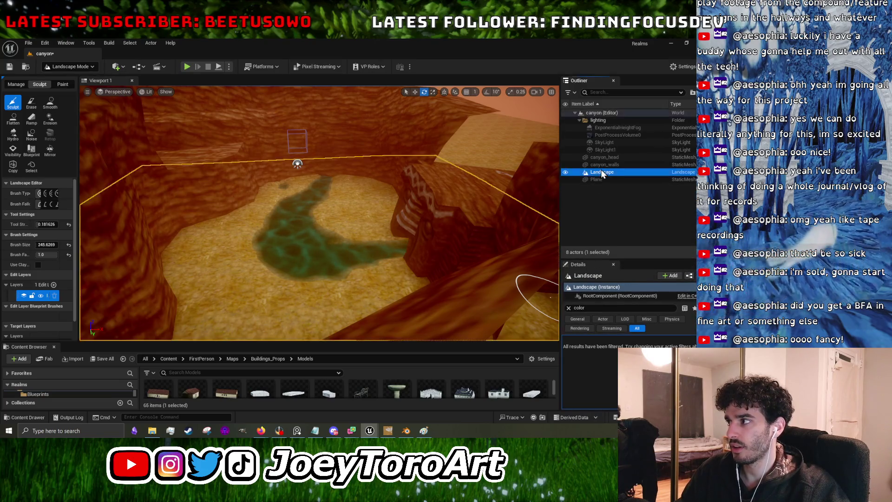
pyautogui.click(628, 171)
pyautogui.press('Escape')
pyautogui.click(615, 200)
pyautogui.click(617, 175)
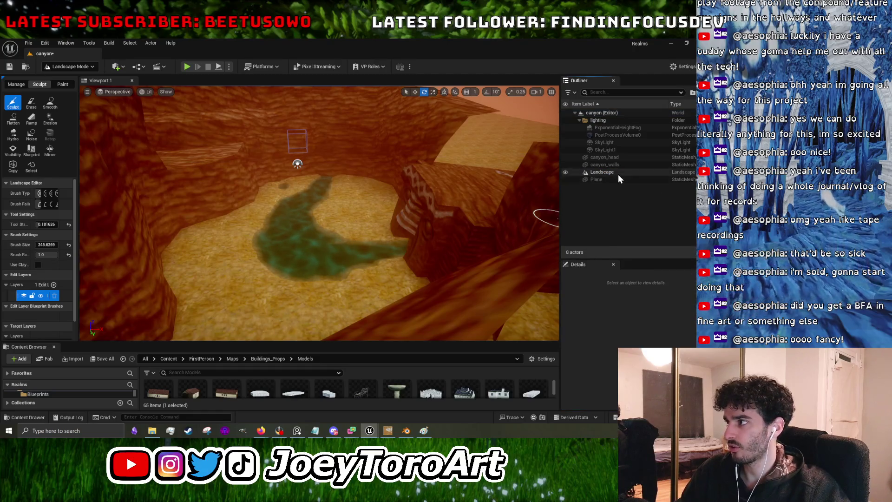
pyautogui.hotkey('ctrl', 'c')
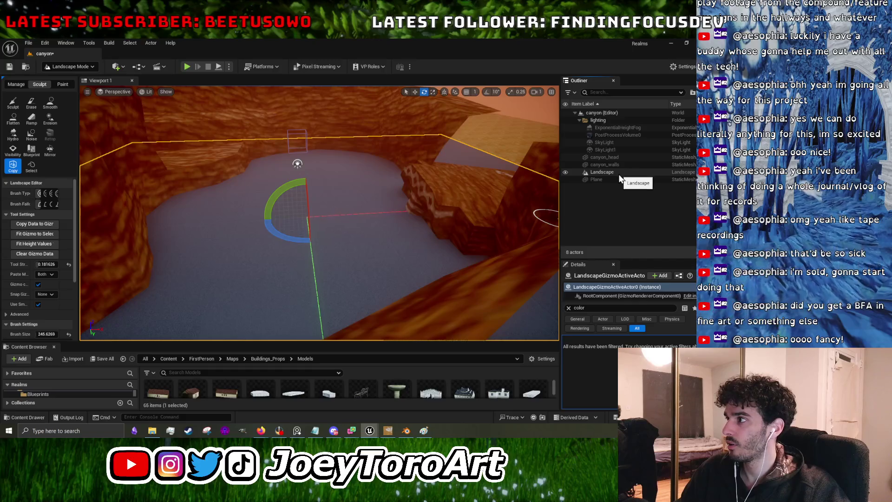
pyautogui.moveTo(351, 267)
pyautogui.mouseDown()
pyautogui.moveTo(325, 241)
pyautogui.moveTo(353, 264)
pyautogui.mouseUp()
pyautogui.hotkey('ctrl', 'z')
pyautogui.click(58, 69)
pyautogui.click(63, 80)
pyautogui.click(629, 171)
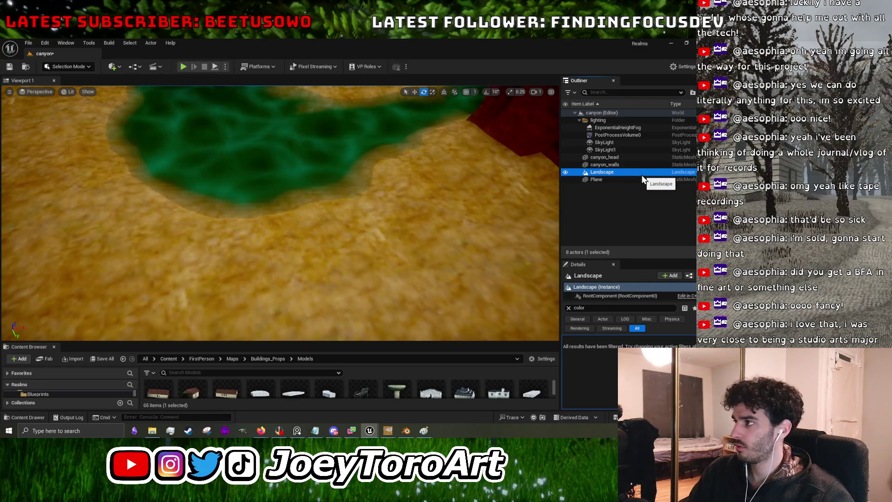
pyautogui.click(625, 174)
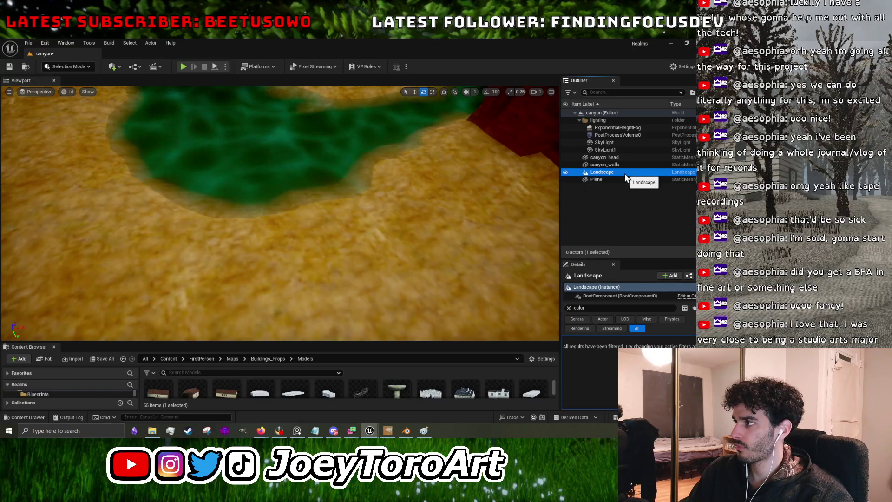
# Duplicate the Landscape actor with Ctrl+D to create Landscape2.
pyautogui.click(586, 172)
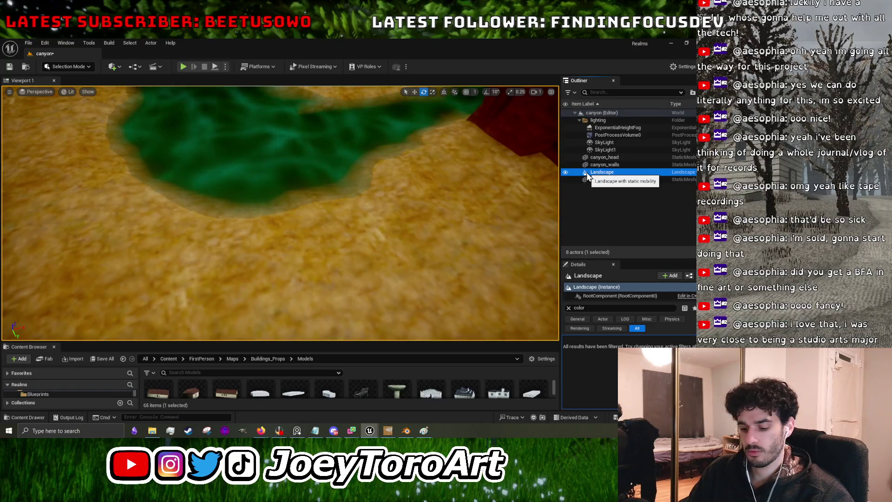
pyautogui.hotkey('ctrl', 'd')
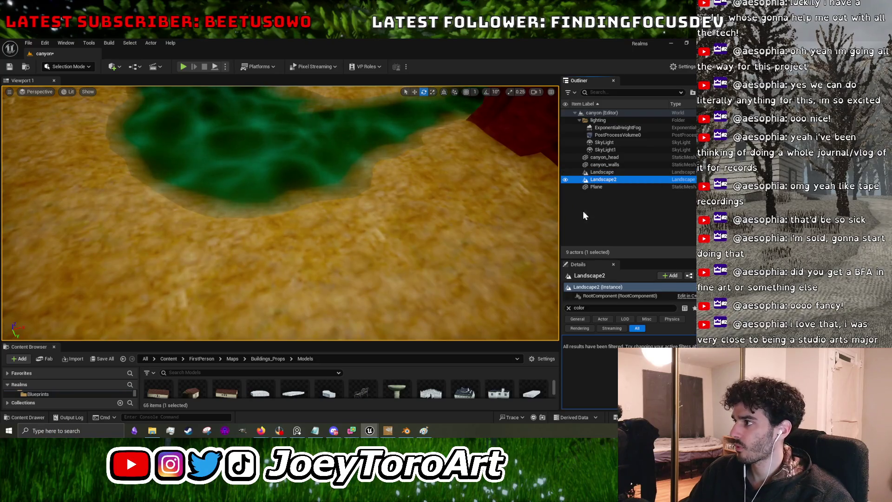
pyautogui.click(567, 308)
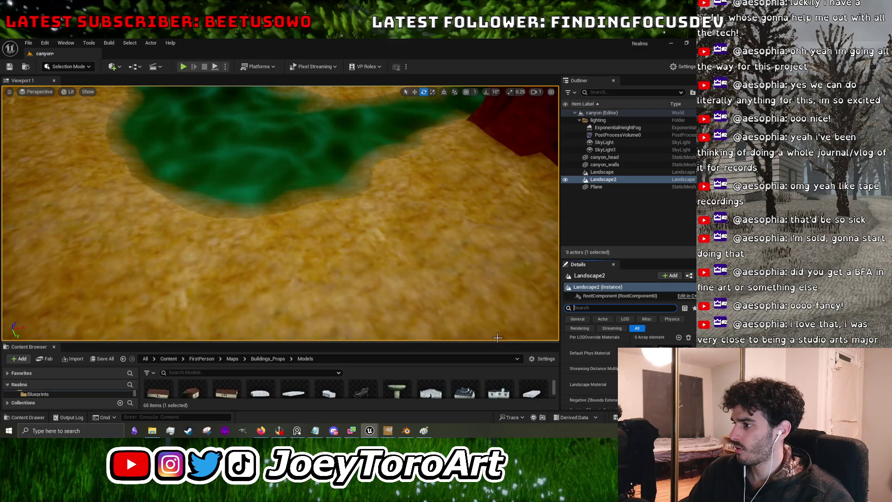
# Browse the Buildings_Props Materials folder and select pavement_mat.
pyautogui.moveTo(492, 343); pyautogui.dragTo(493, 188)
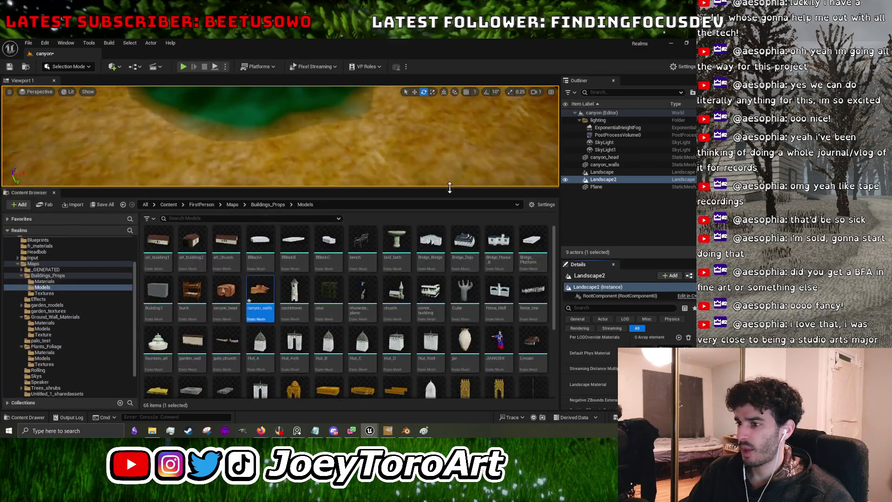
pyautogui.click(49, 282)
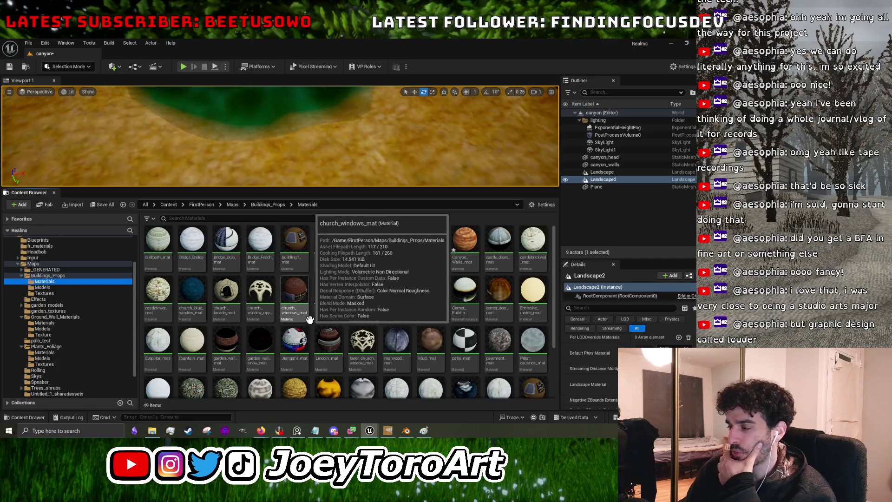
pyautogui.scroll(-1, 449, 393)
pyautogui.scroll(1, 449, 393)
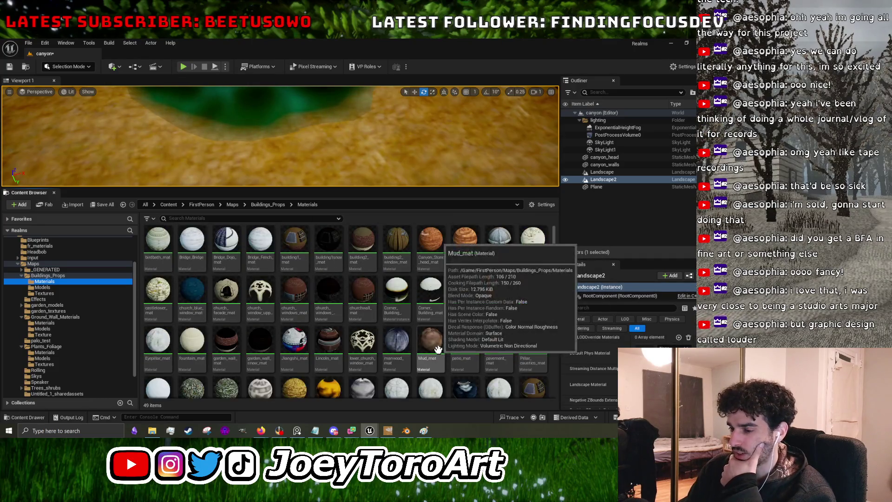
pyautogui.scroll(-1, 454, 337)
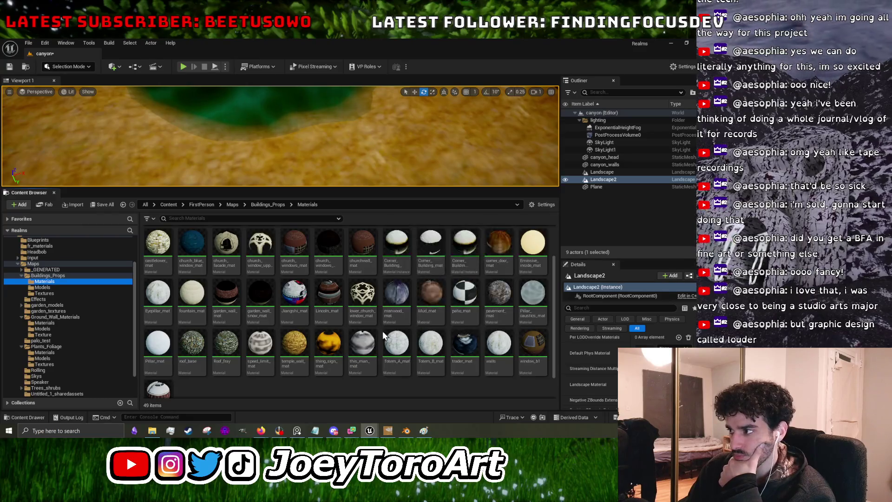
pyautogui.click(650, 386)
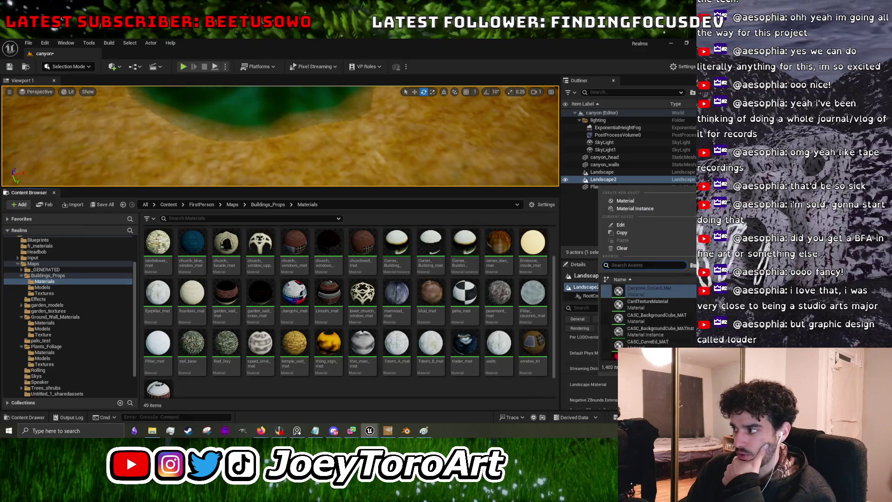
pyautogui.click(386, 393)
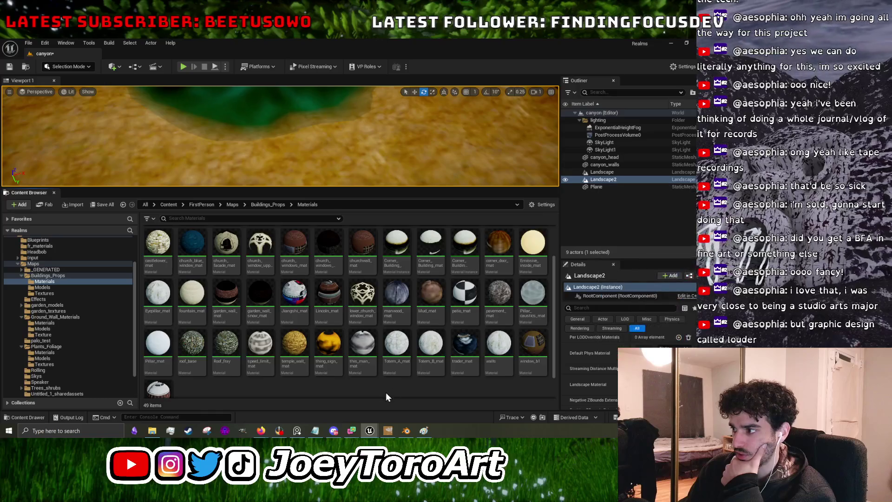
pyautogui.click(513, 301)
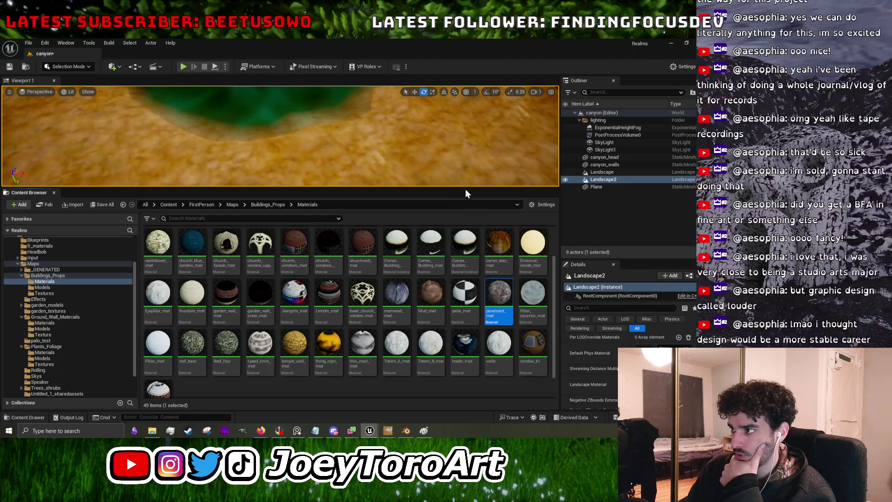
pyautogui.moveTo(465, 189); pyautogui.dragTo(465, 316)
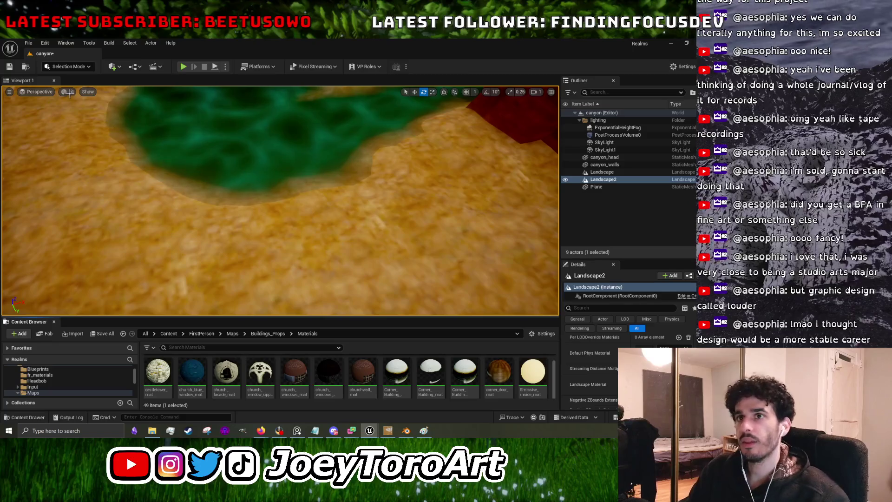
# Enter Landscape Mode with the Copy tool on Landscape2 and undo the paste.
pyautogui.click(71, 70)
pyautogui.click(76, 88)
pyautogui.moveTo(350, 234)
pyautogui.mouseDown()
pyautogui.moveTo(335, 258)
pyautogui.moveTo(358, 265)
pyautogui.mouseUp()
pyautogui.hotkey('ctrl', 'z')
pyautogui.moveTo(318, 200); pyautogui.dragTo(337, 188)
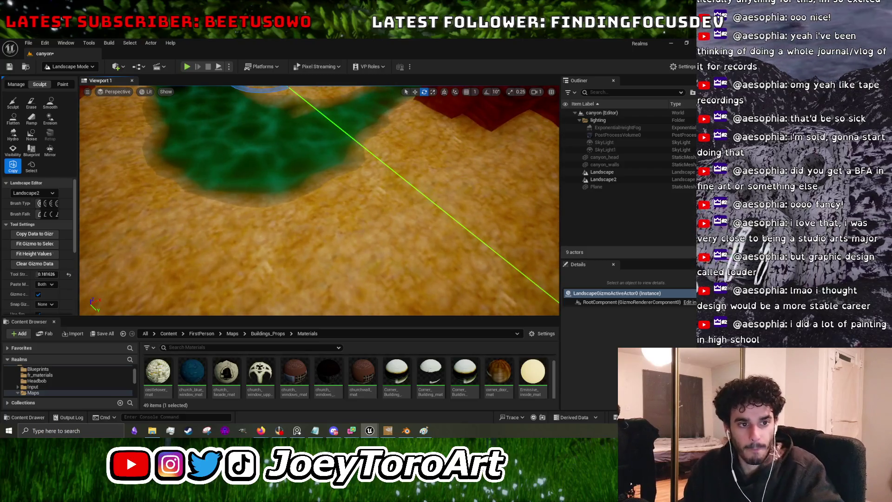
# Hide canyon_walls in the Outliner and inspect the sandy canyon floor.
pyautogui.scroll(-10, 272, 133)
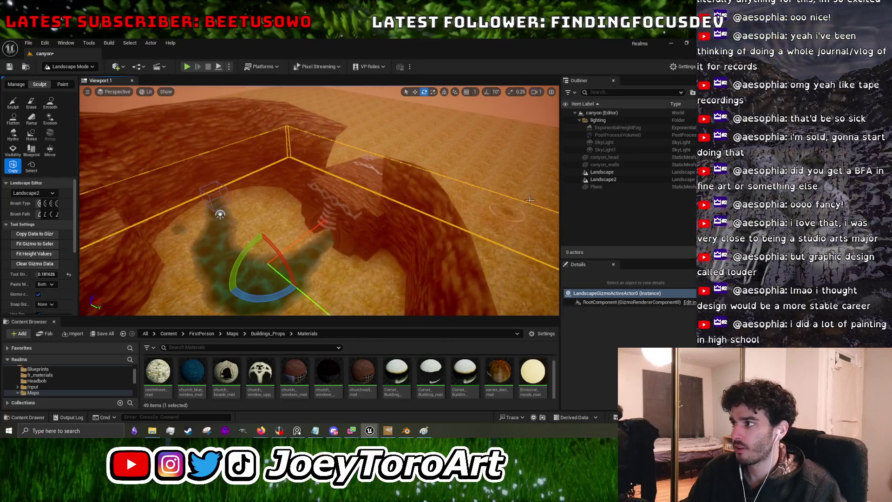
pyautogui.click(565, 164)
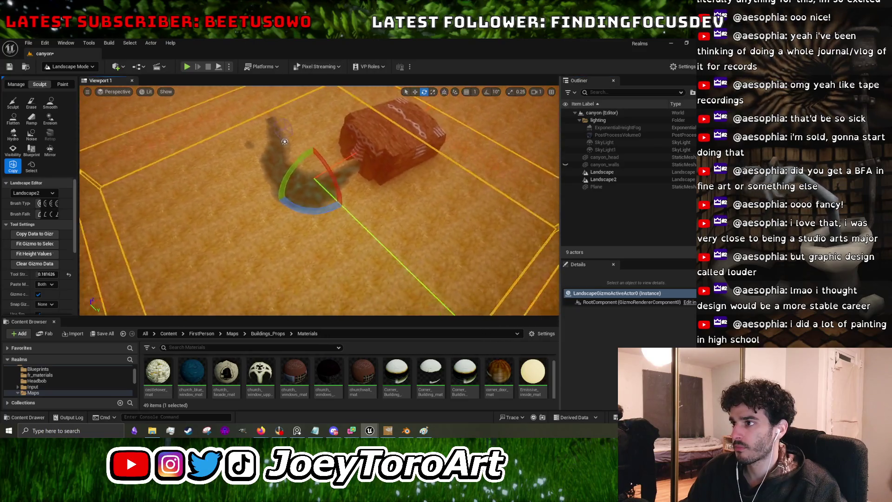
pyautogui.scroll(3, 285, 141)
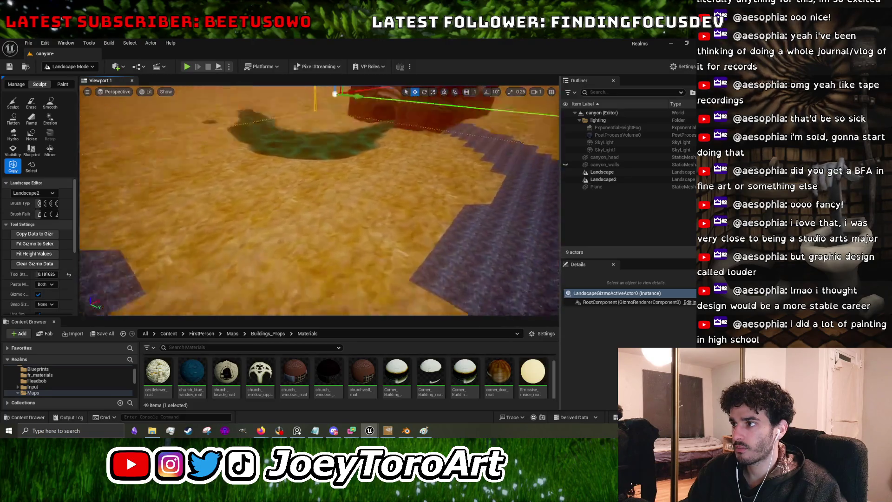
pyautogui.scroll(5, 241, 241)
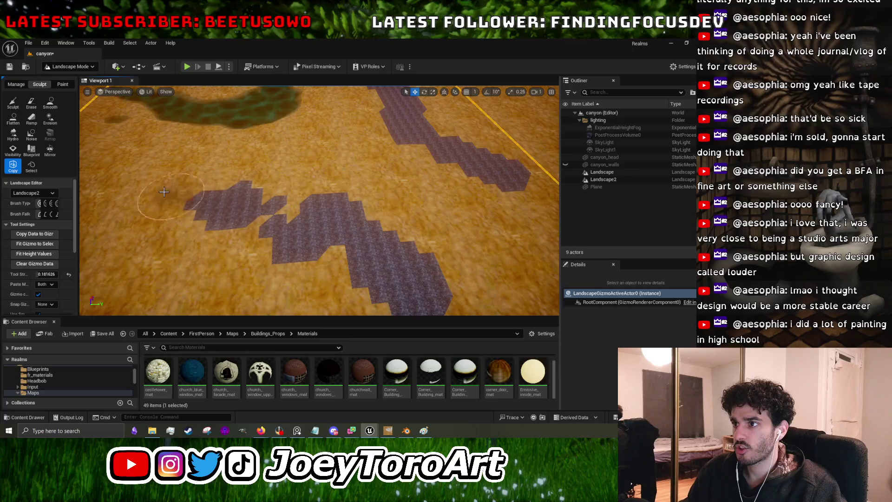
pyautogui.scroll(-5, 165, 192)
pyautogui.moveTo(335, 204)
pyautogui.mouseDown()
pyautogui.moveTo(336, 158)
pyautogui.moveTo(329, 211)
pyautogui.mouseUp()
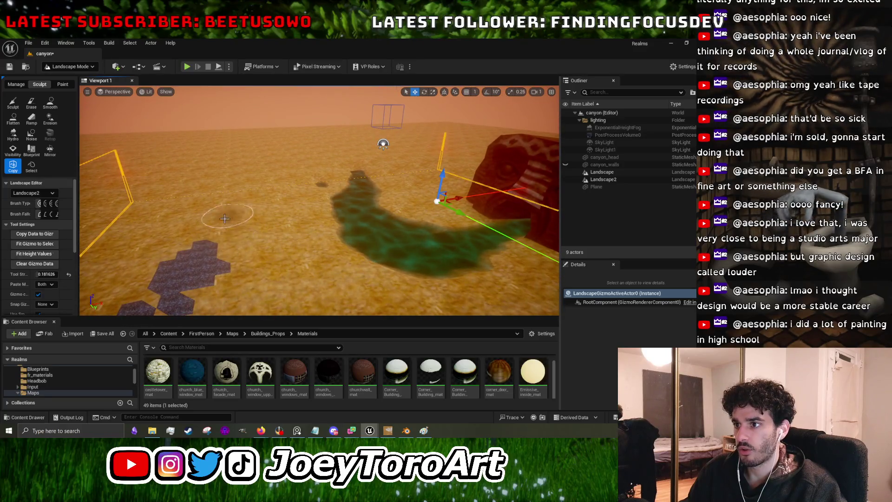
pyautogui.moveTo(222, 232); pyautogui.dragTo(222, 163)
pyautogui.moveTo(294, 215); pyautogui.dragTo(325, 214)
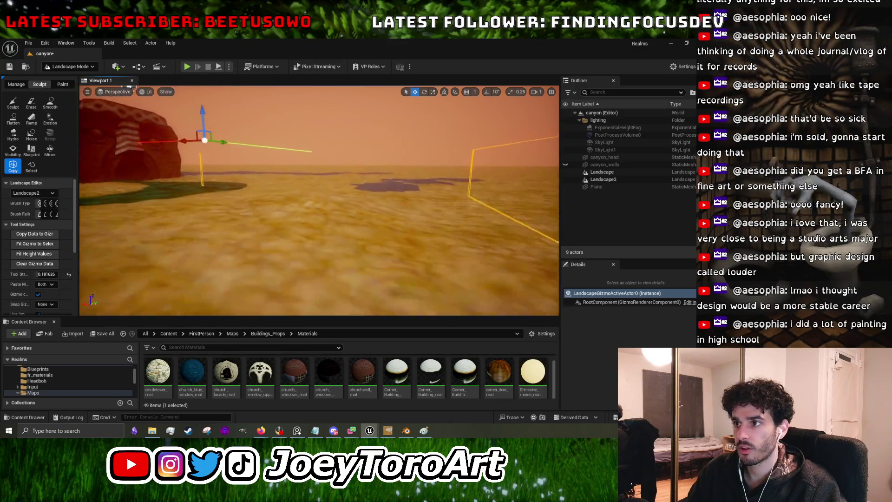
pyautogui.moveTo(320, 200)
pyautogui.mouseDown()
pyautogui.moveTo(321, 227)
pyautogui.moveTo(321, 190)
pyautogui.moveTo(349, 228)
pyautogui.mouseUp()
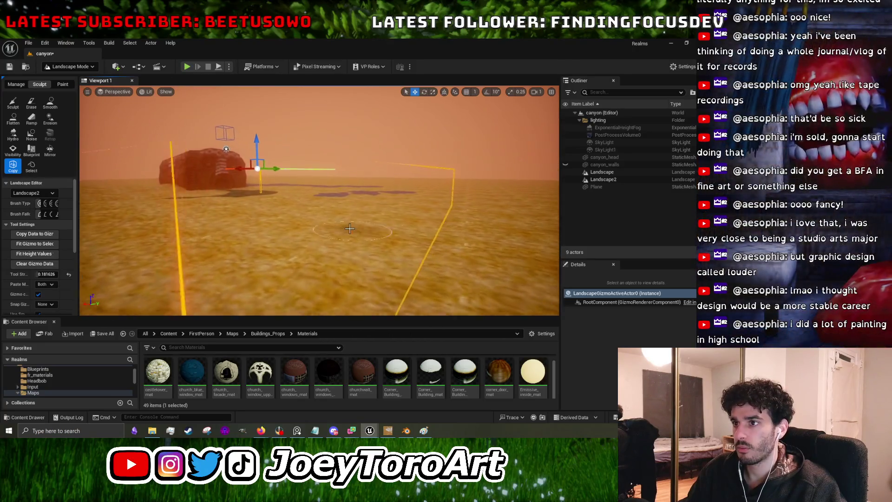
pyautogui.click(14, 103)
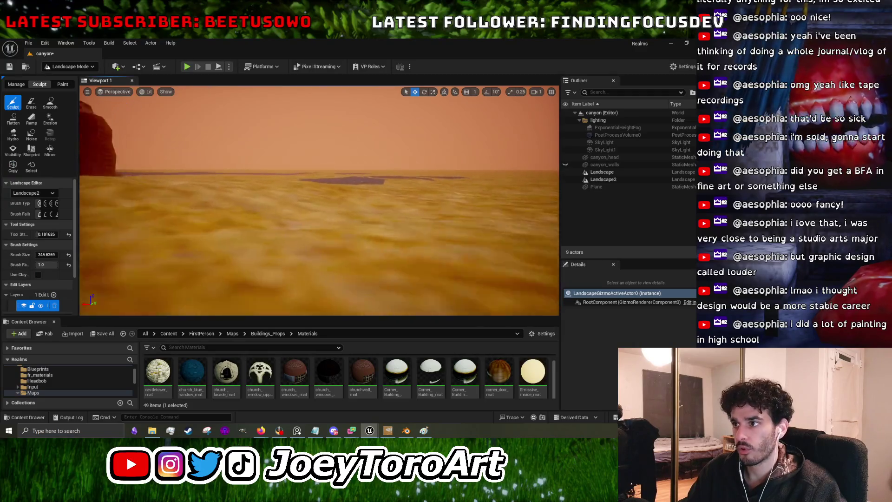
pyautogui.moveTo(359, 220)
pyautogui.mouseDown()
pyautogui.moveTo(359, 261)
pyautogui.moveTo(291, 221)
pyautogui.mouseUp()
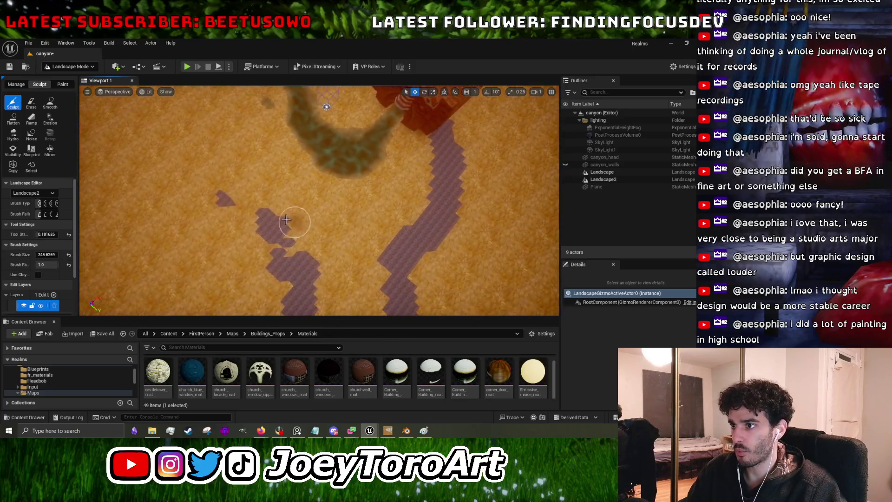
pyautogui.moveTo(227, 172); pyautogui.dragTo(241, 264)
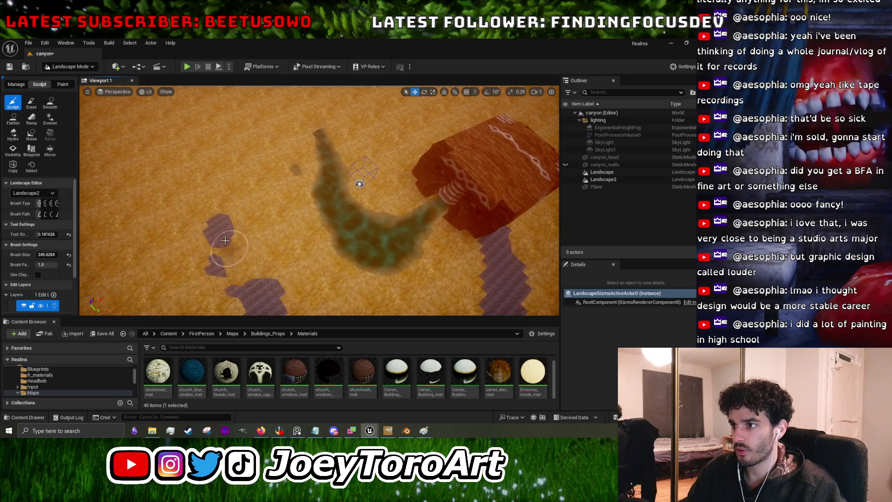
pyautogui.moveTo(227, 209); pyautogui.dragTo(228, 211)
pyautogui.moveTo(332, 172); pyautogui.dragTo(332, 173)
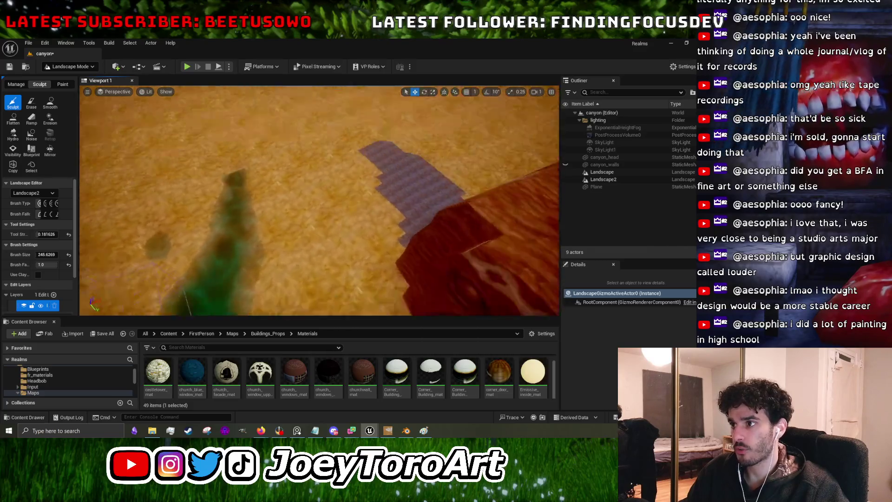
pyautogui.scroll(-3, 273, 205)
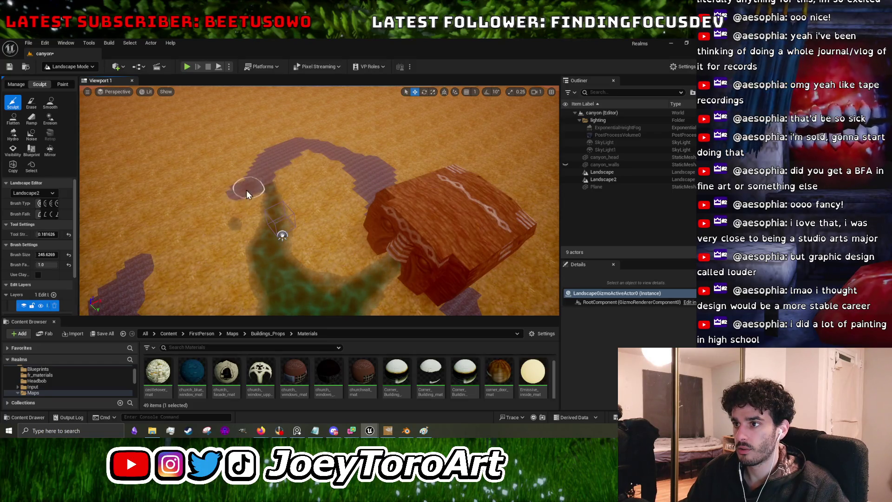
pyautogui.moveTo(215, 226); pyautogui.dragTo(215, 177)
pyautogui.moveTo(274, 135)
pyautogui.mouseDown()
pyautogui.moveTo(296, 93)
pyautogui.moveTo(214, 148)
pyautogui.moveTo(238, 188)
pyautogui.mouseUp()
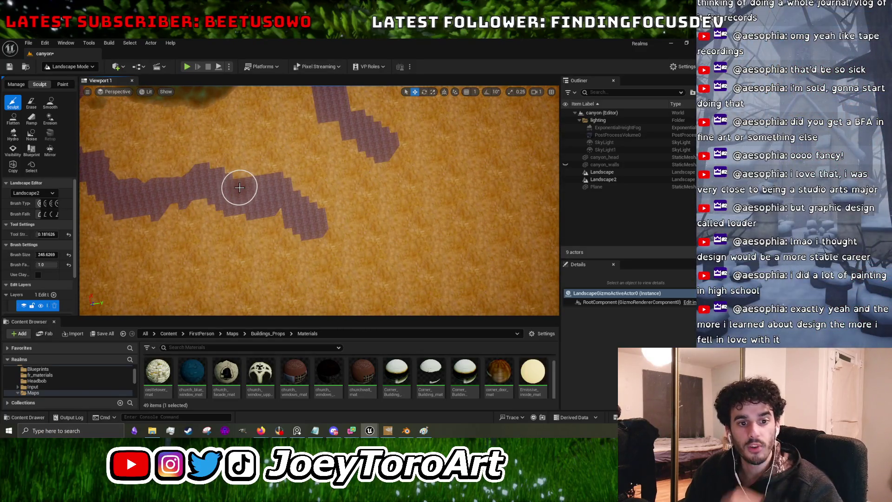
pyautogui.moveTo(279, 175)
pyautogui.mouseDown()
pyautogui.moveTo(373, 193)
pyautogui.moveTo(400, 209)
pyautogui.moveTo(293, 206)
pyautogui.mouseUp()
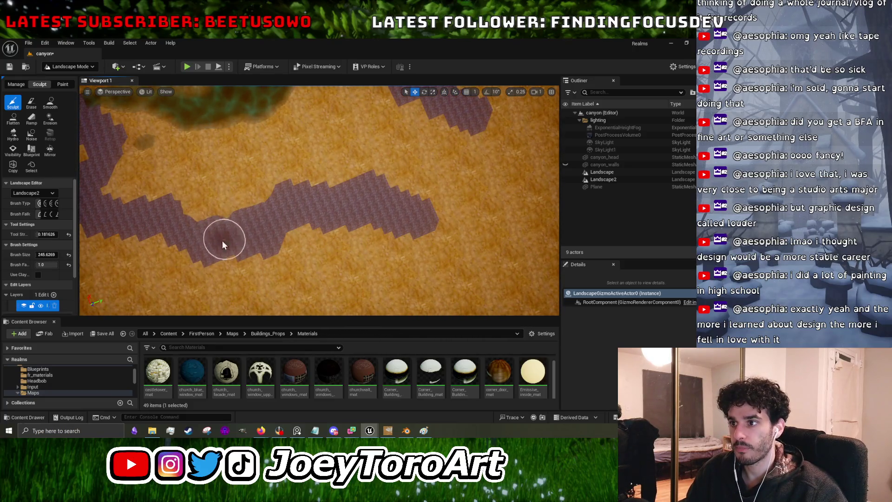
pyautogui.moveTo(176, 237); pyautogui.dragTo(249, 242)
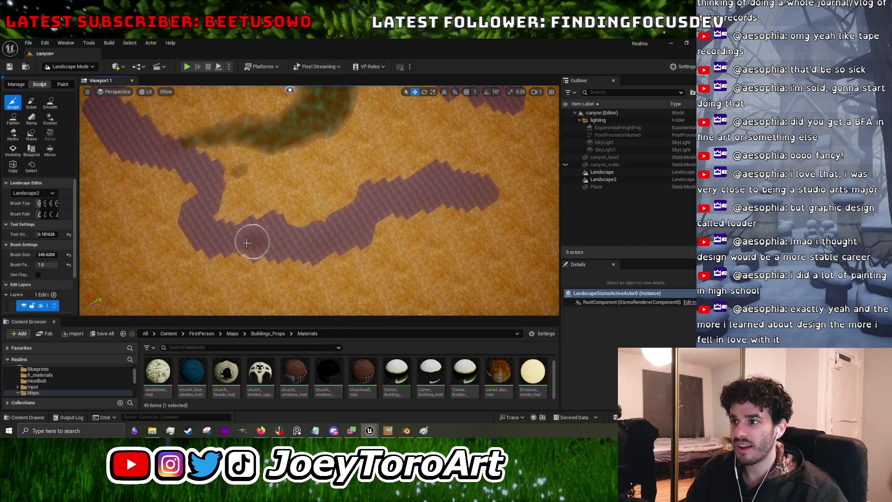
pyautogui.moveTo(198, 211); pyautogui.dragTo(261, 232)
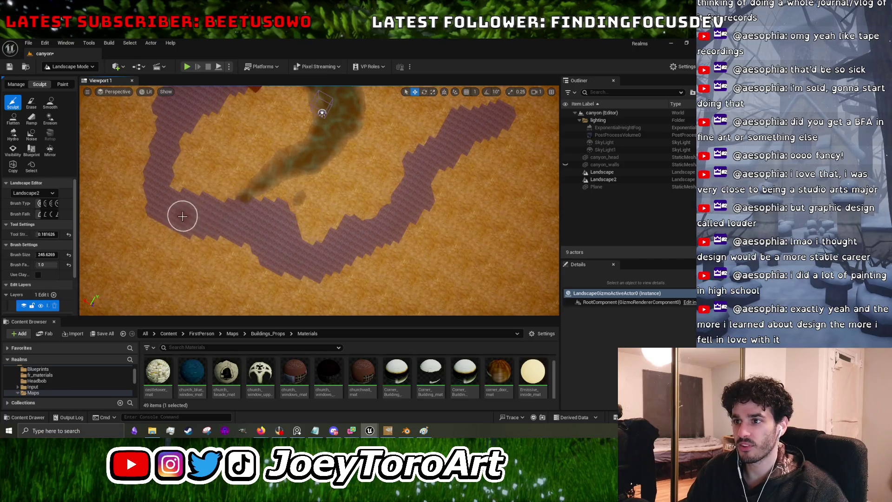
pyautogui.scroll(3, 154, 189)
pyautogui.moveTo(154, 189); pyautogui.dragTo(153, 148)
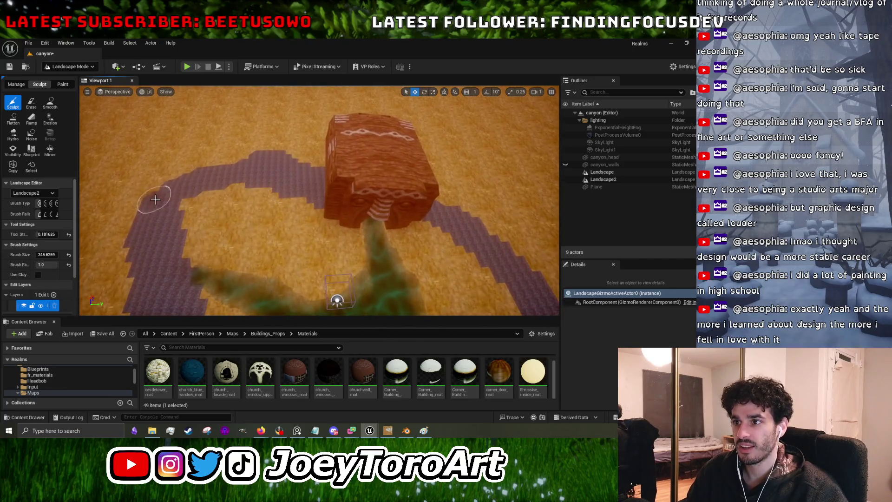
pyautogui.moveTo(267, 169); pyautogui.dragTo(318, 169)
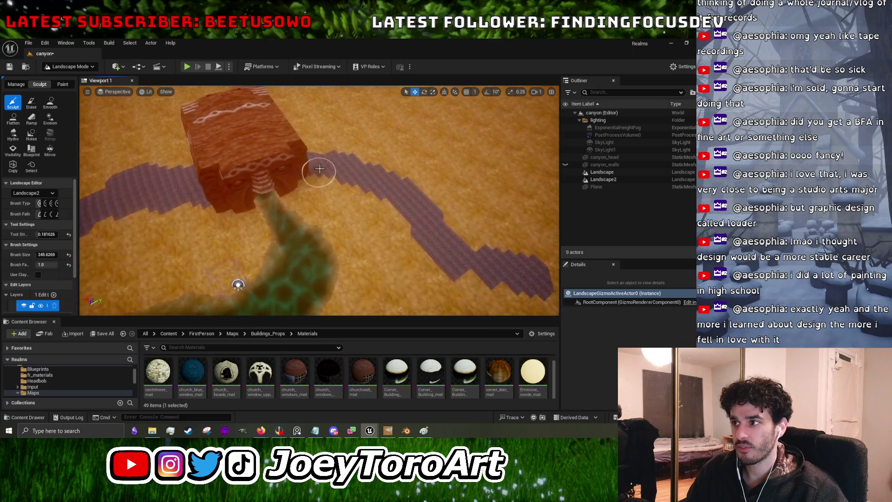
pyautogui.moveTo(499, 251); pyautogui.dragTo(446, 255)
pyautogui.moveTo(321, 200)
pyautogui.mouseDown()
pyautogui.moveTo(209, 246)
pyautogui.moveTo(112, 265)
pyautogui.mouseUp()
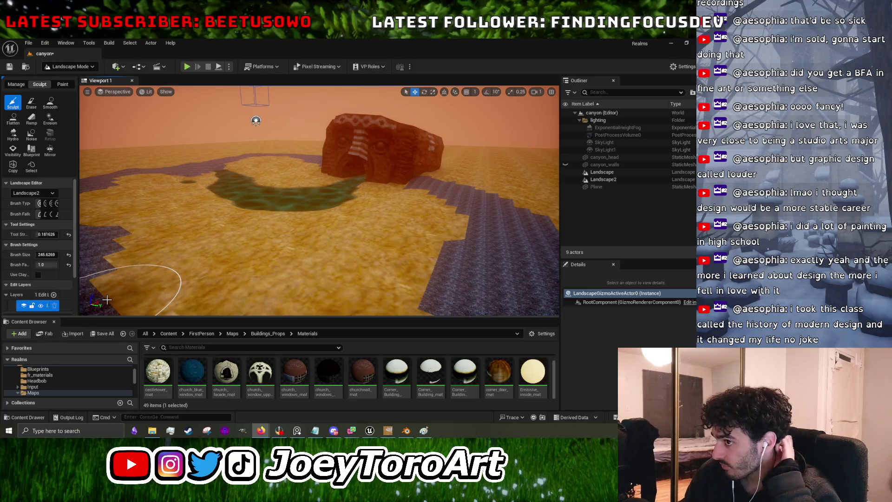
# Run a quick test play of the level and stop it.
pyautogui.scroll(3, 239, 279)
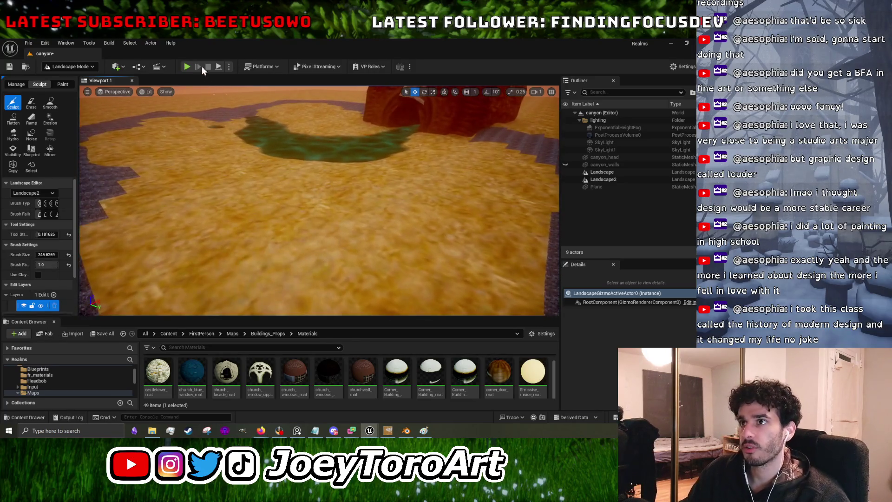
pyautogui.click(186, 68)
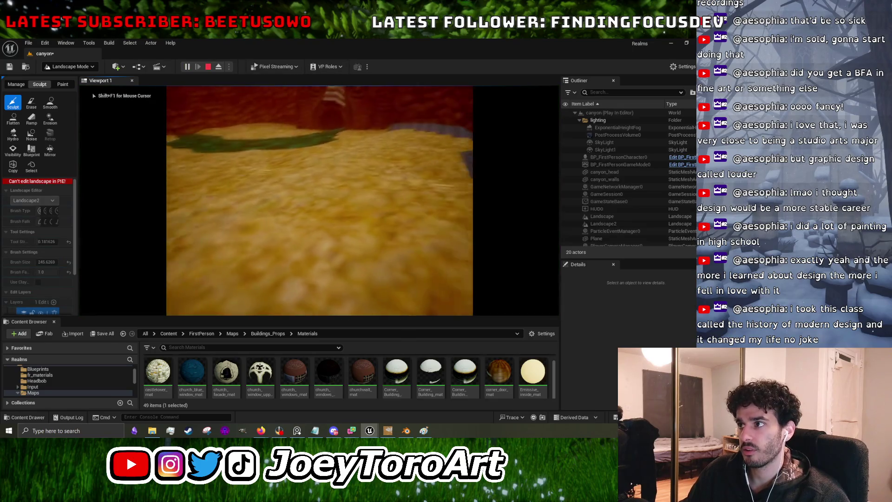
pyautogui.press('Escape')
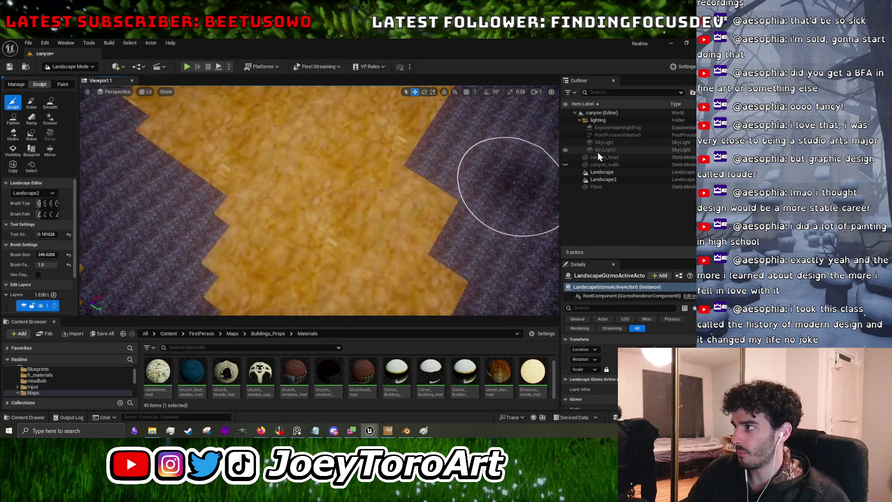
# Export the selected Landscape2 as FBX, targeting ropeblock on the Desktop.
pyautogui.moveTo(555, 165); pyautogui.dragTo(465, 174)
pyautogui.moveTo(214, 153)
pyautogui.mouseDown()
pyautogui.moveTo(232, 148)
pyautogui.moveTo(214, 153)
pyautogui.mouseUp()
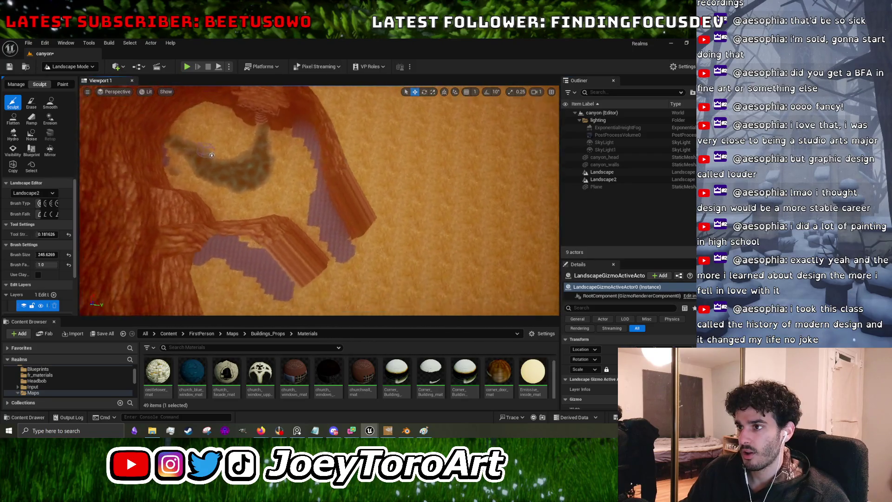
pyautogui.moveTo(317, 174)
pyautogui.mouseDown()
pyautogui.moveTo(373, 163)
pyautogui.moveTo(277, 110)
pyautogui.moveTo(356, 155)
pyautogui.moveTo(311, 118)
pyautogui.moveTo(235, 184)
pyautogui.moveTo(304, 176)
pyautogui.mouseUp()
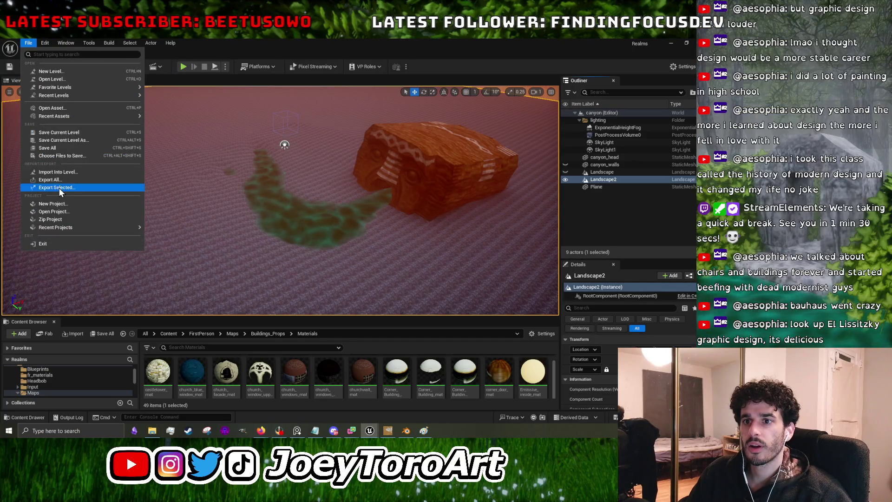
pyautogui.click(60, 187)
pyautogui.click(178, 106)
# Overwrite ropeblock.fbx with the landscape export and minimise Unreal Engine.
pyautogui.click(257, 306)
pyautogui.click(372, 237)
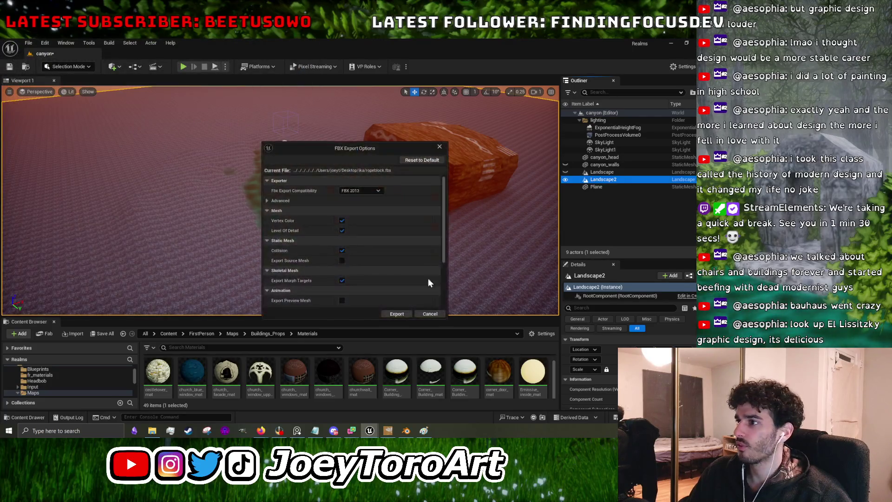
pyautogui.click(416, 316)
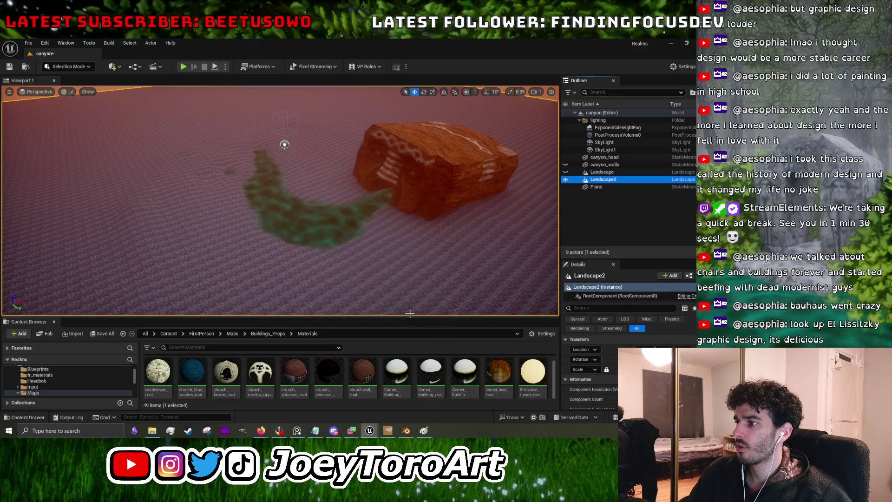
pyautogui.click(670, 42)
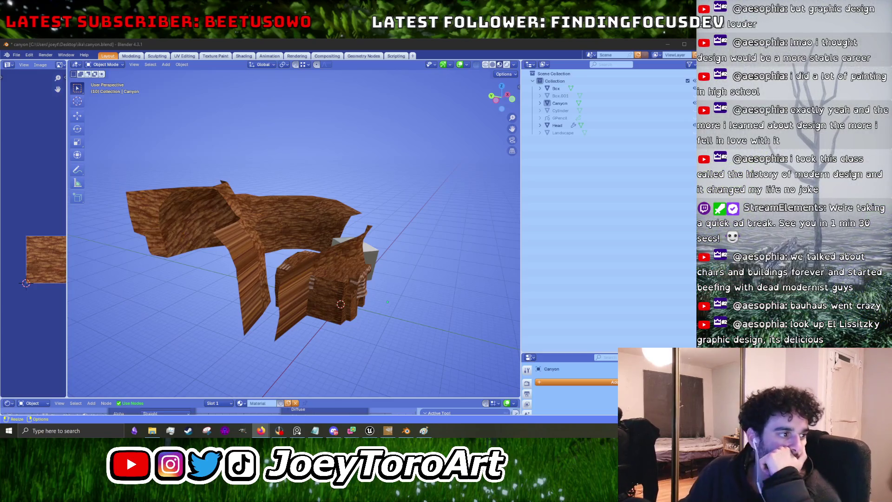
# Maximise Firefox, switch the El Lissitzky results to Images, and preview the red wedge poster.
pyautogui.press('super+shift+Left')
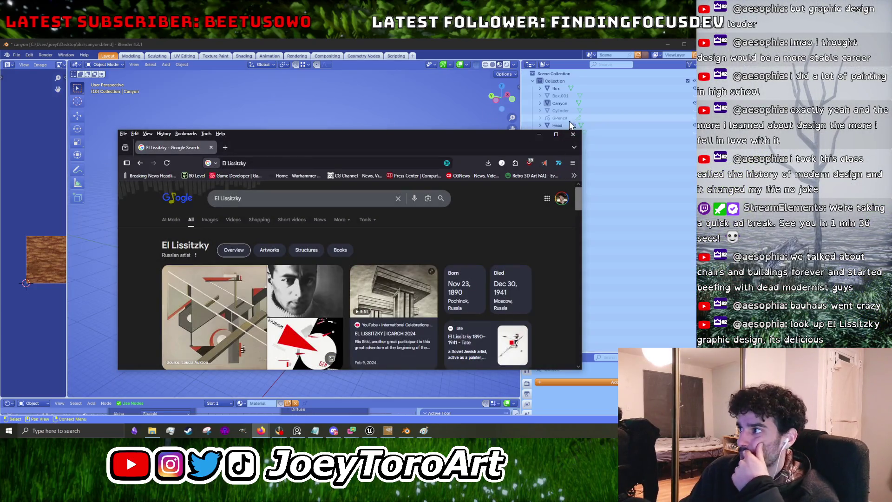
pyautogui.click(555, 135)
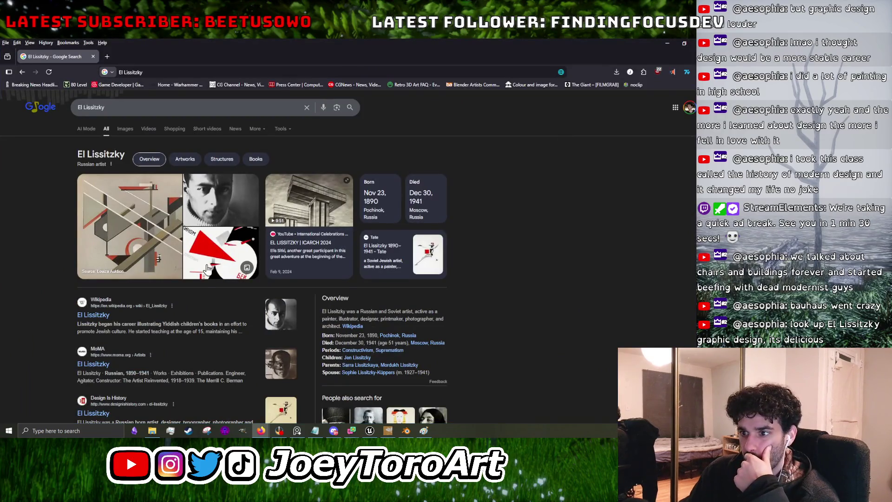
pyautogui.click(121, 133)
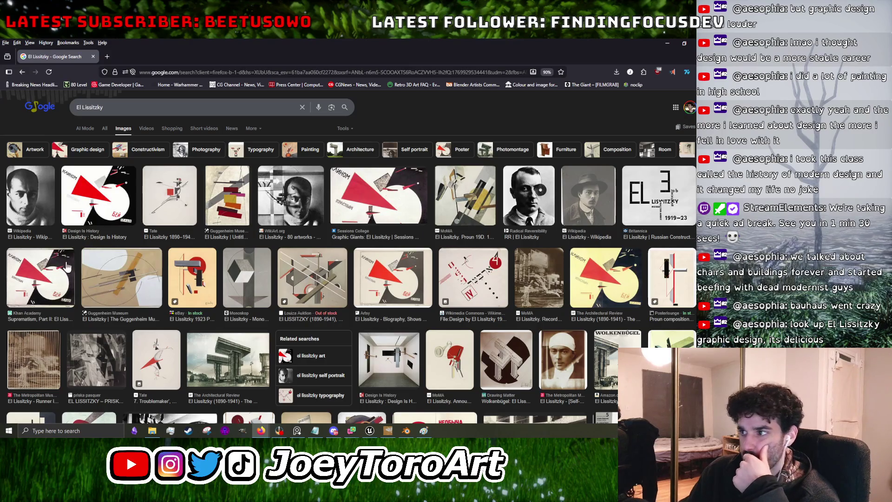
pyautogui.click(77, 203)
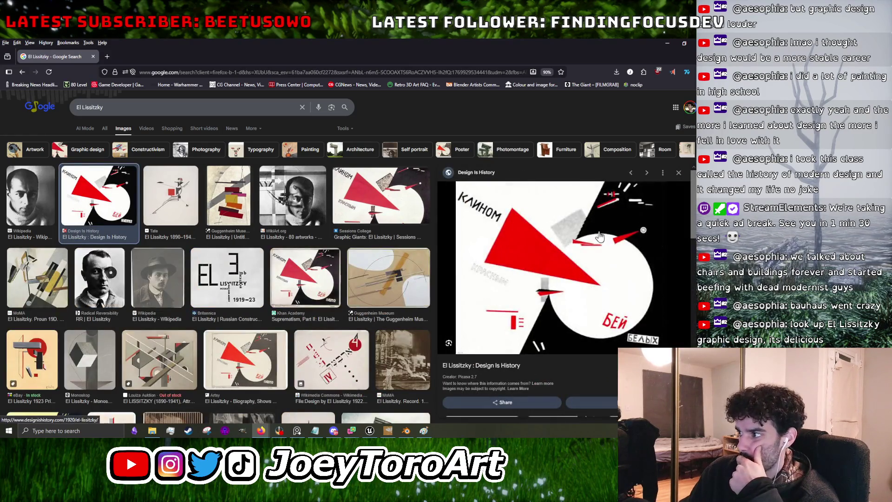
# Preview the Artsy poster, the El Lissitzky and Switzerland cover, and the Architectural Review photo.
pyautogui.scroll(-2, 272, 262)
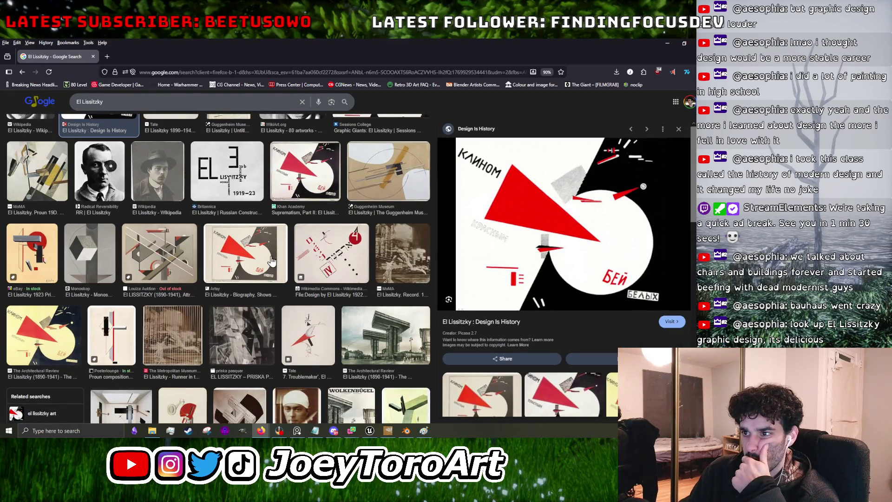
pyautogui.click(272, 261)
pyautogui.scroll(-5, 258, 263)
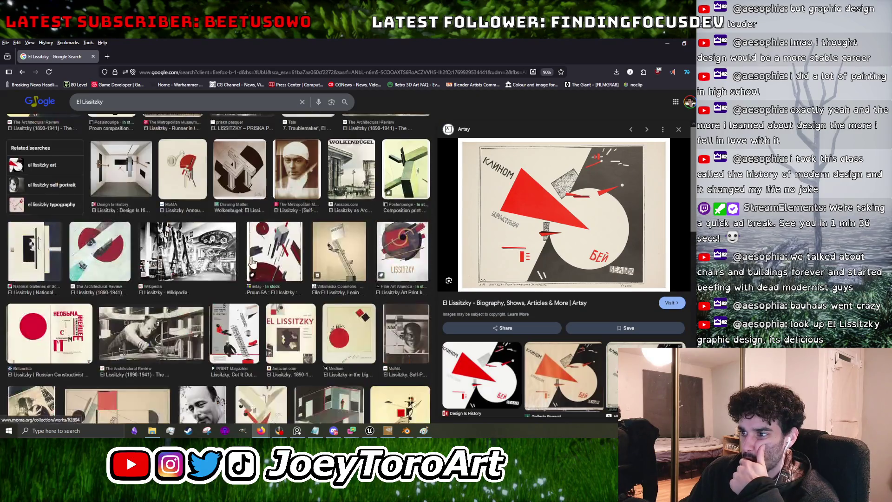
pyautogui.scroll(-3, 258, 263)
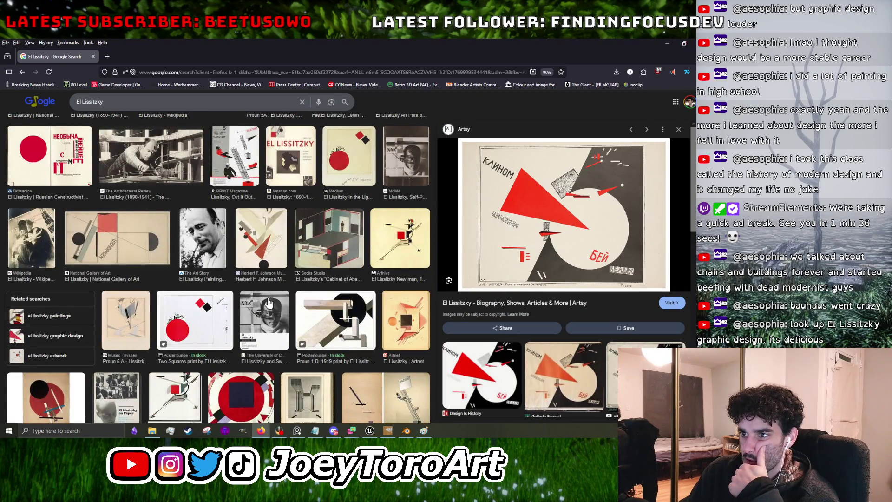
pyautogui.click(269, 305)
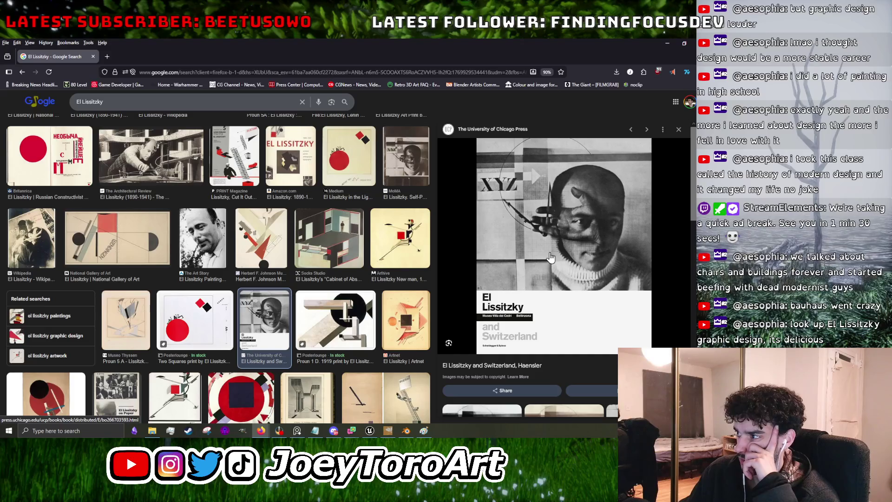
pyautogui.scroll(-4, 336, 253)
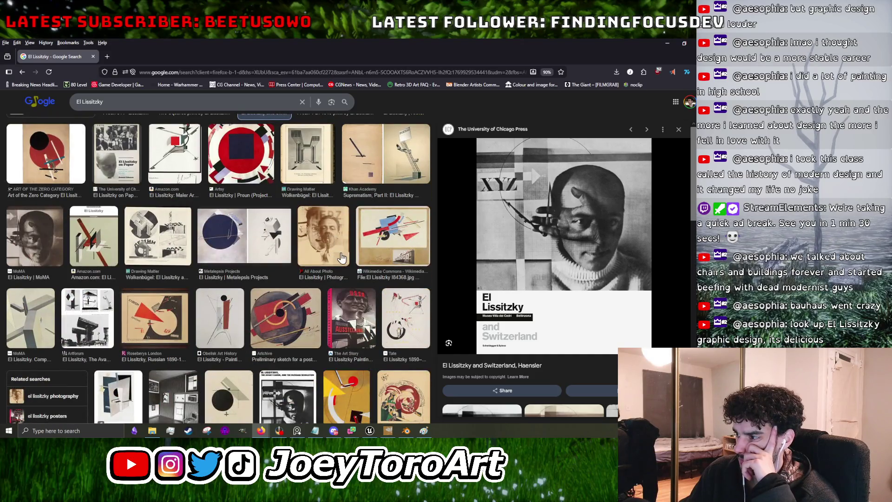
pyautogui.scroll(-3, 342, 257)
pyautogui.scroll(-4, 329, 254)
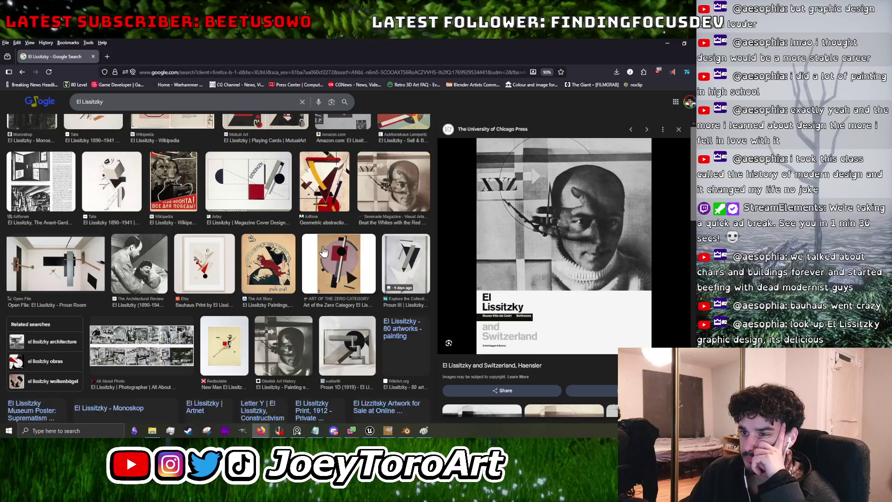
pyautogui.click(147, 273)
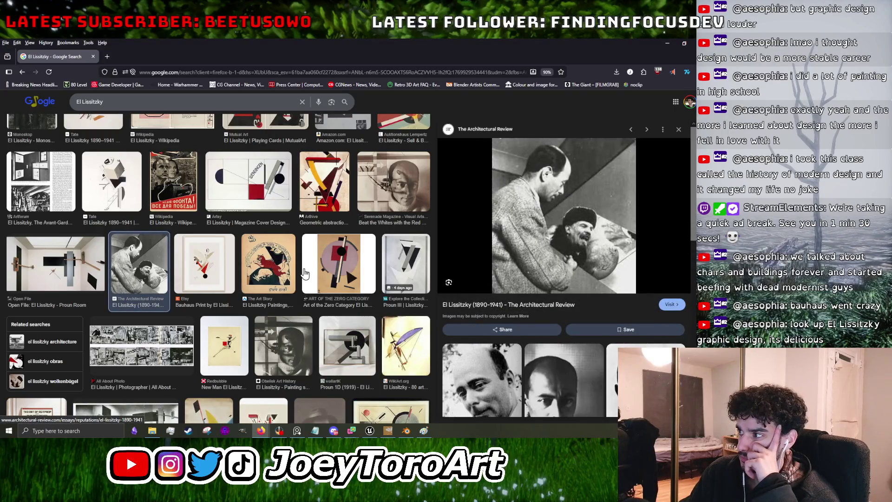
# Preview the Printing Plant and Wolkenbügel images, then minimise Firefox.
pyautogui.scroll(-3, 587, 277)
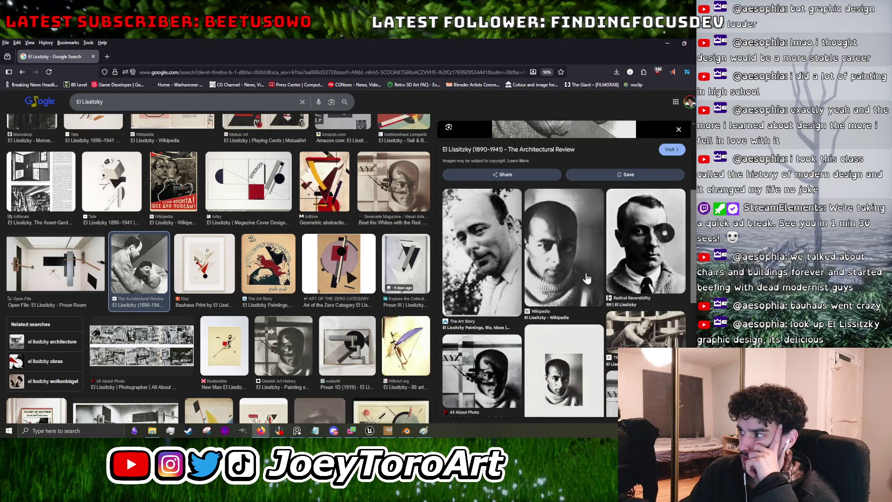
pyautogui.scroll(-3, 364, 255)
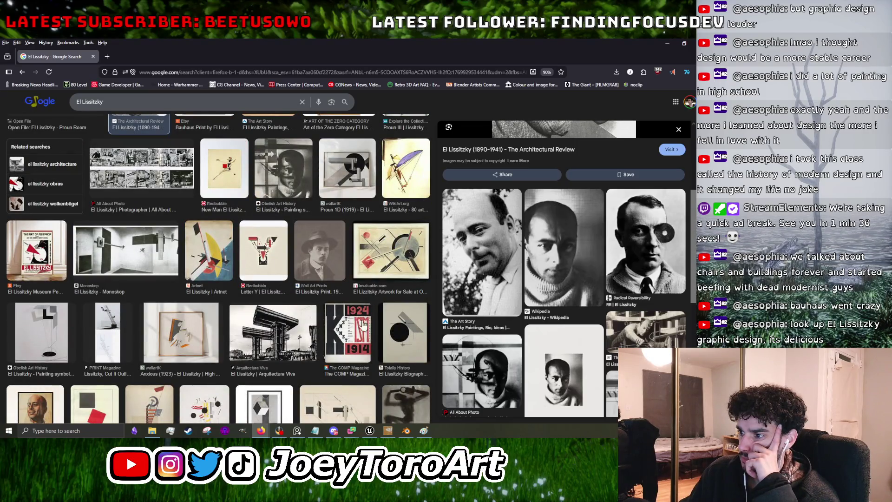
pyautogui.scroll(-3, 330, 256)
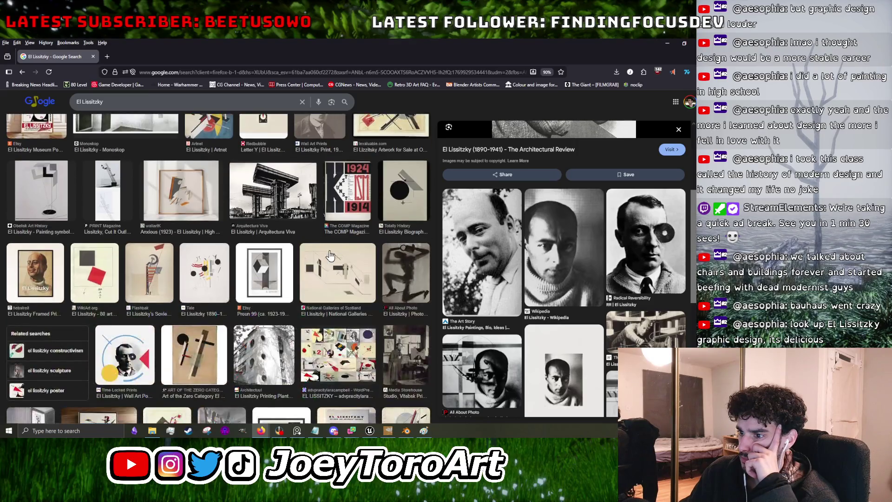
pyautogui.click(275, 364)
pyautogui.scroll(-2, 579, 269)
pyautogui.scroll(-5, 579, 269)
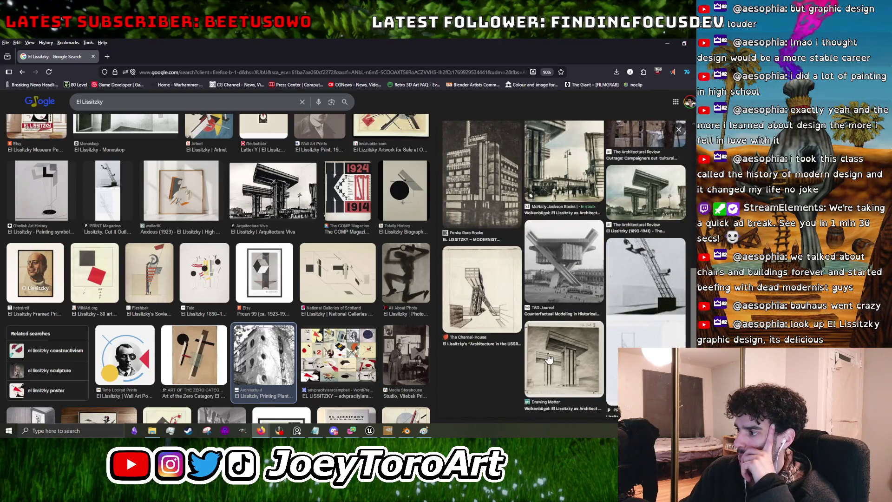
pyautogui.click(549, 359)
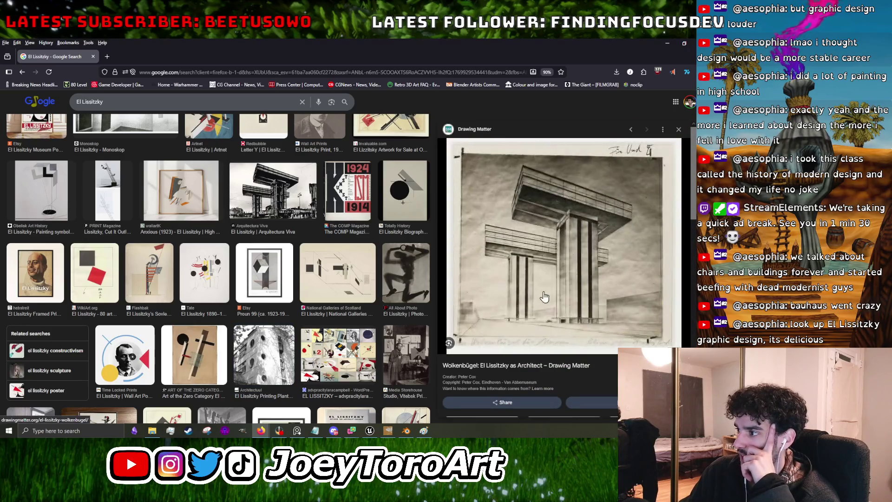
pyautogui.scroll(-3, 544, 297)
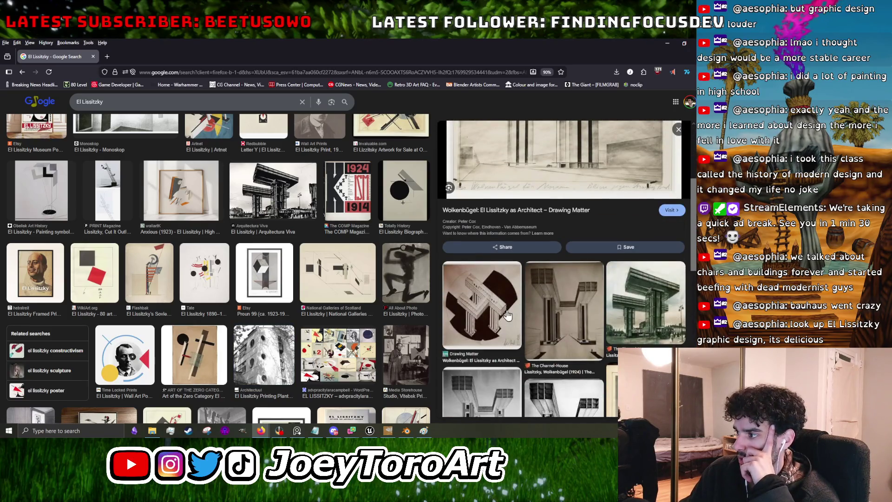
pyautogui.scroll(-3, 509, 314)
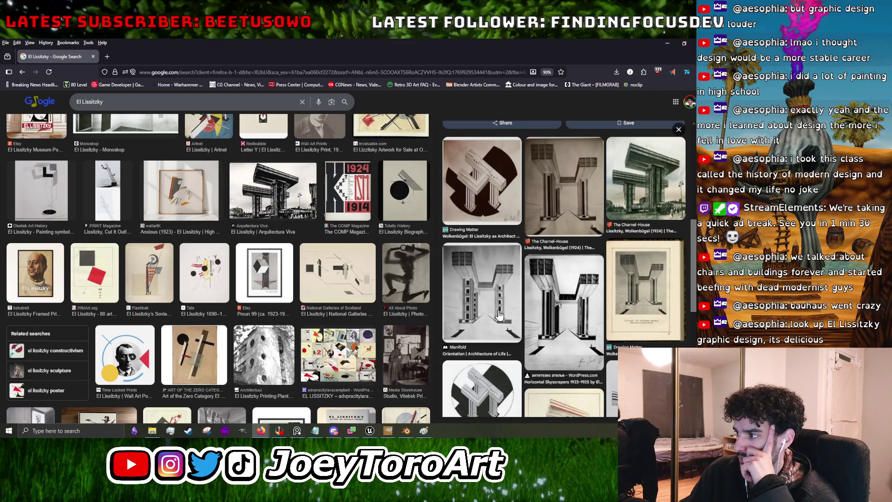
pyautogui.scroll(-3, 494, 314)
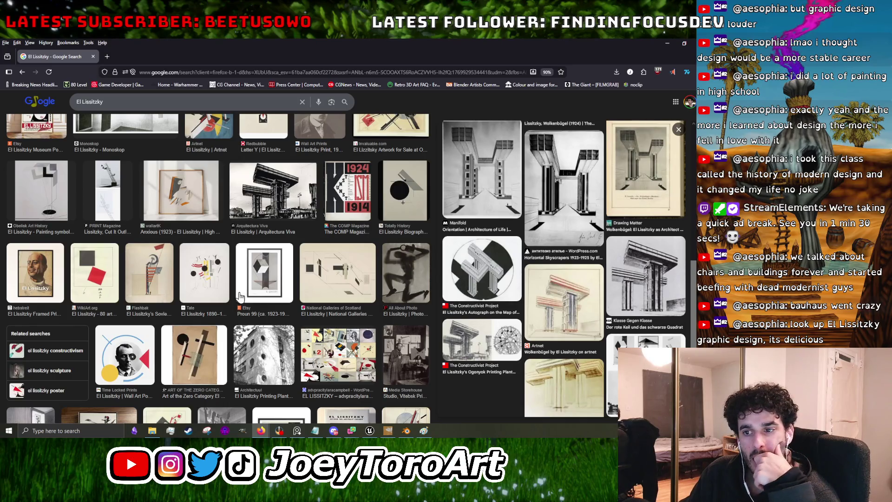
pyautogui.scroll(-6, 240, 296)
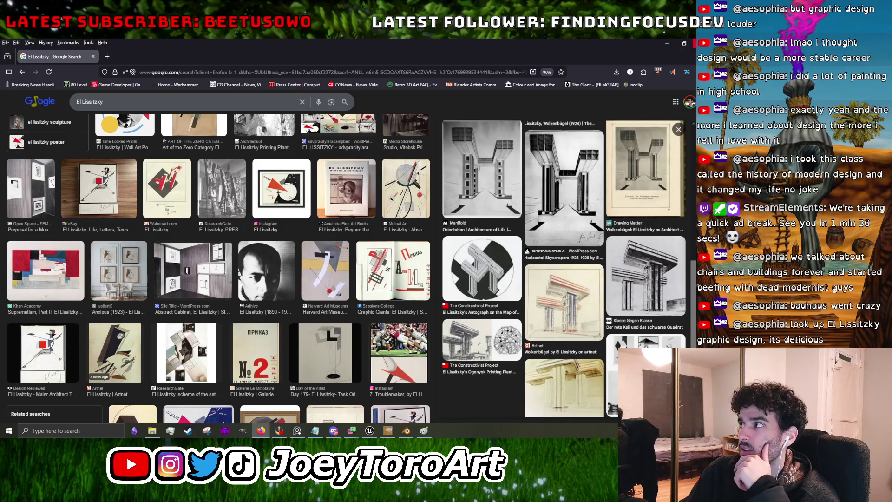
pyautogui.click(670, 43)
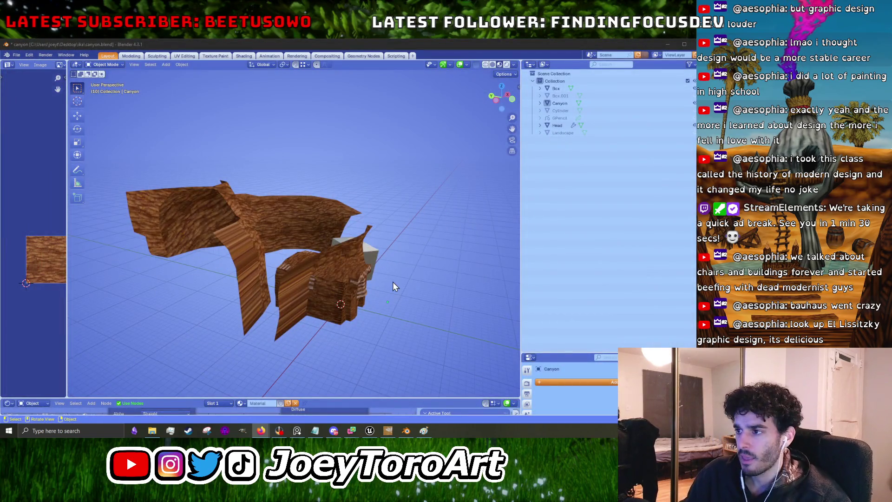
# Switch the canyon view to Numpad 7 top view and choose File > Import > FBX (.fbx).
pyautogui.click(305, 292)
pyautogui.moveTo(305, 291); pyautogui.dragTo(310, 356)
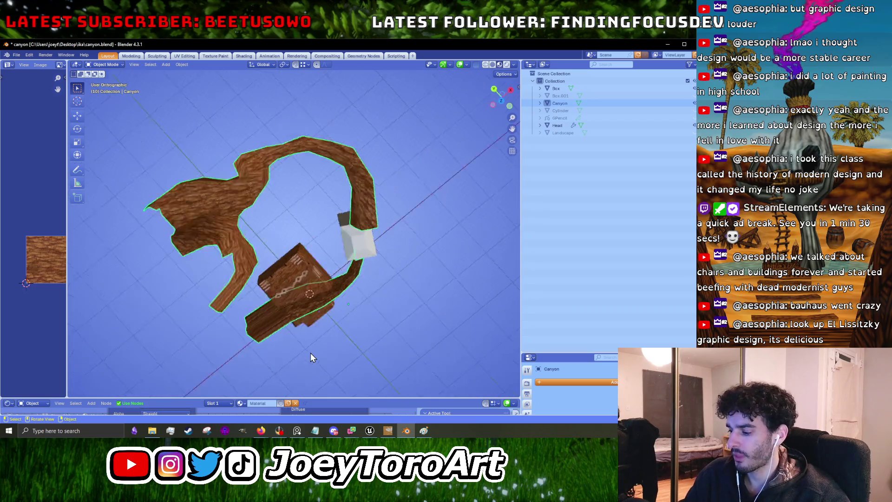
pyautogui.press('KP_7')
pyautogui.click(311, 353)
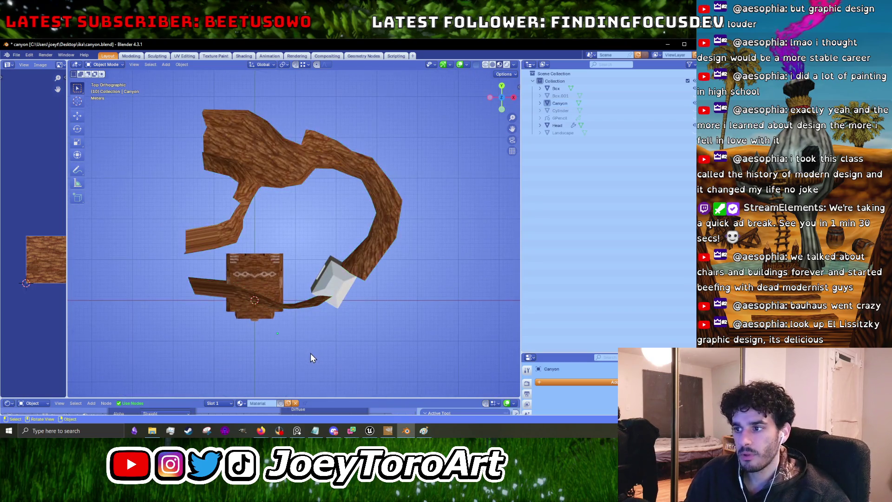
pyautogui.click(16, 55)
pyautogui.moveTo(37, 168)
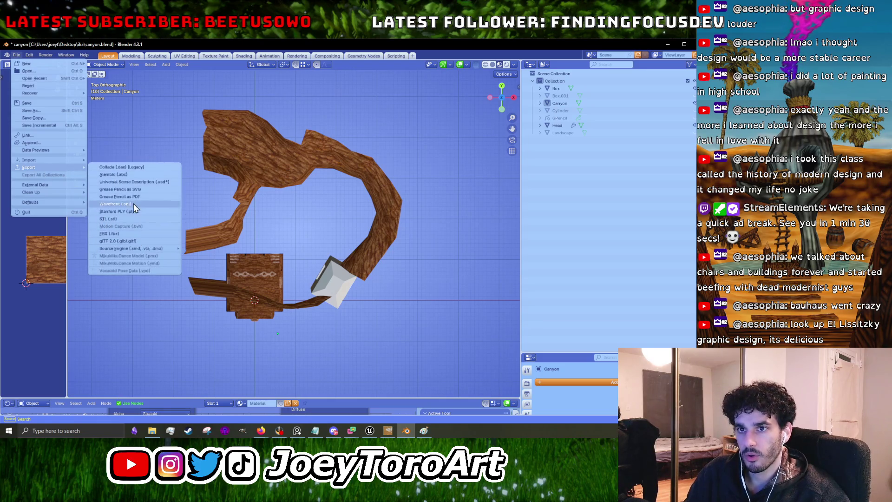
pyautogui.moveTo(29, 159)
pyautogui.click(109, 226)
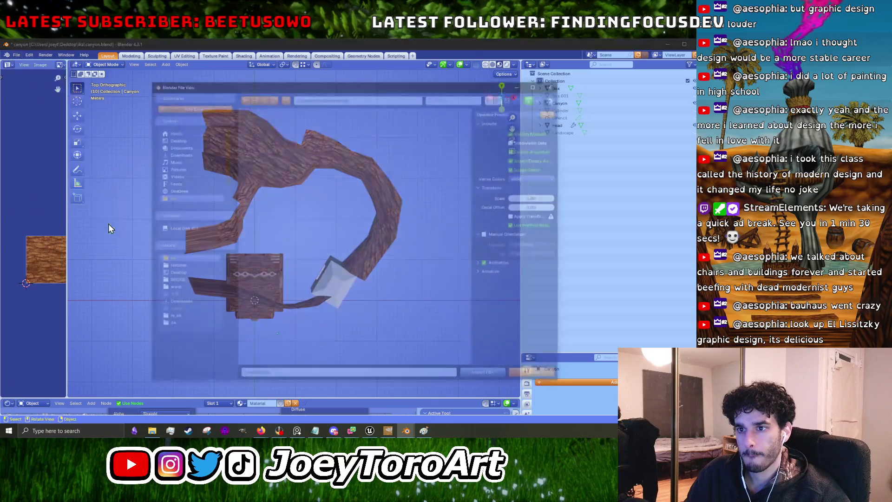
# Import the Landscape2 FBX and move it into place in top view.
pyautogui.click(473, 375)
pyautogui.moveTo(342, 280)
pyautogui.mouseDown()
pyautogui.moveTo(370, 225)
pyautogui.moveTo(369, 244)
pyautogui.moveTo(430, 292)
pyautogui.moveTo(362, 284)
pyautogui.moveTo(367, 314)
pyautogui.mouseUp()
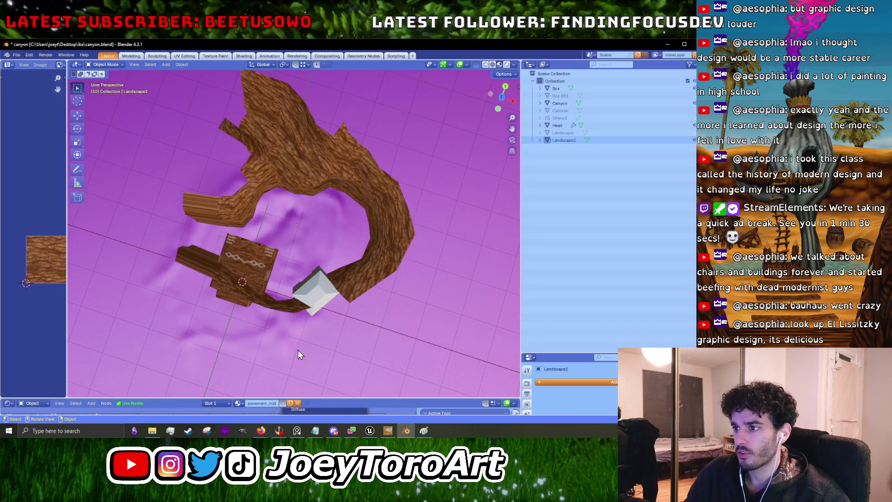
pyautogui.press('KP_7')
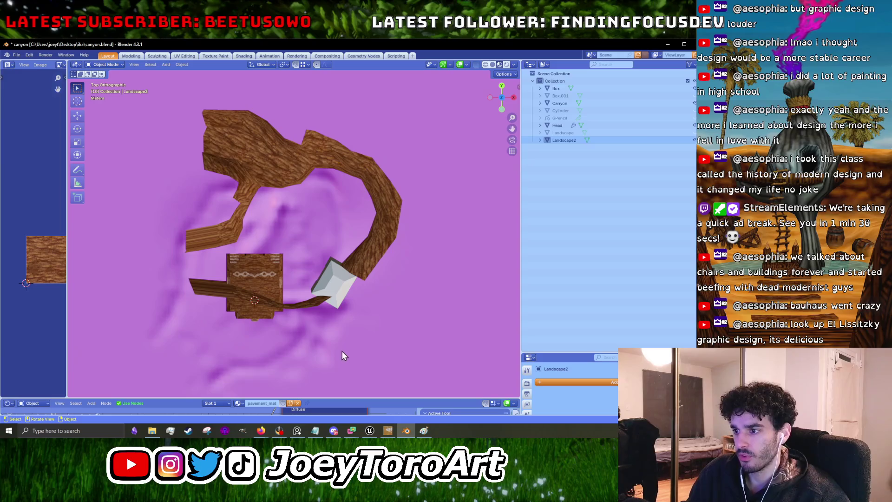
pyautogui.press('g')
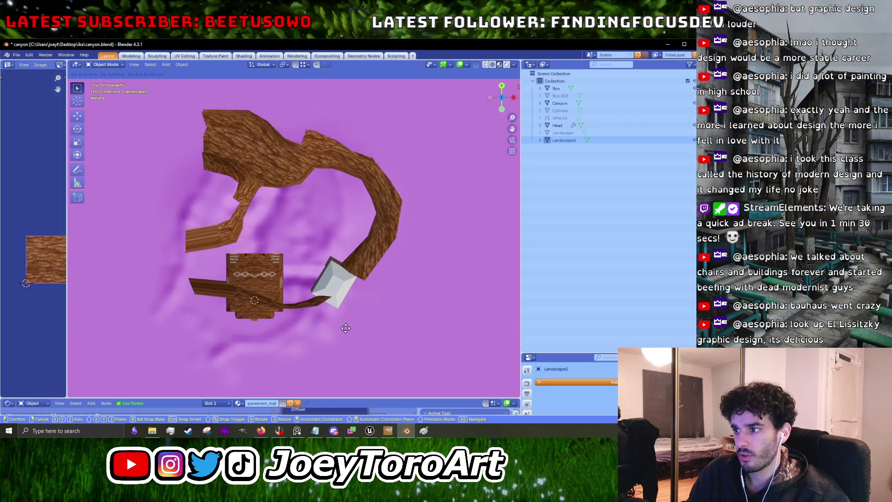
pyautogui.click(374, 253)
# Rotate and move the Canyon walls over the terrain, then enter Edit Mode.
pyautogui.click(376, 258)
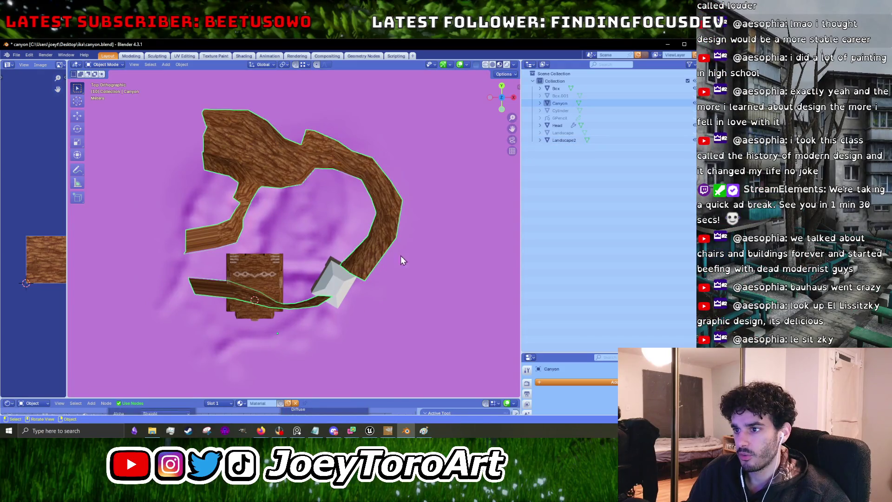
pyautogui.press('r')
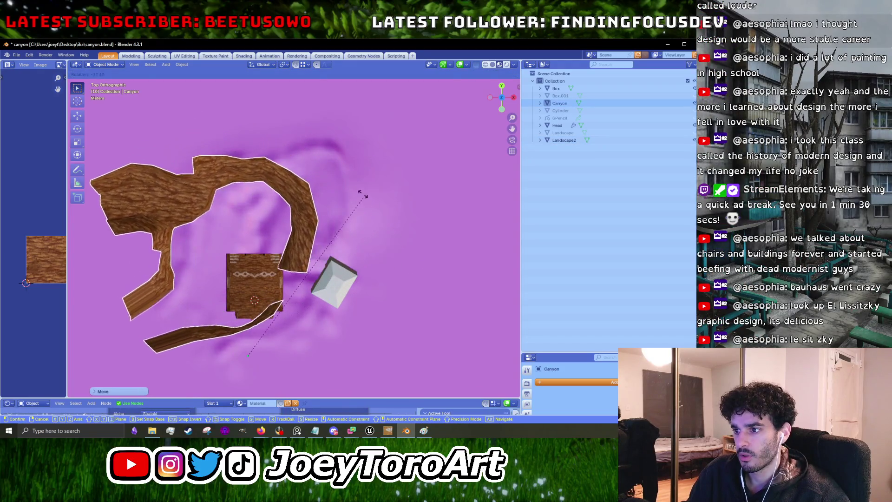
pyautogui.click(406, 291)
pyautogui.press('g')
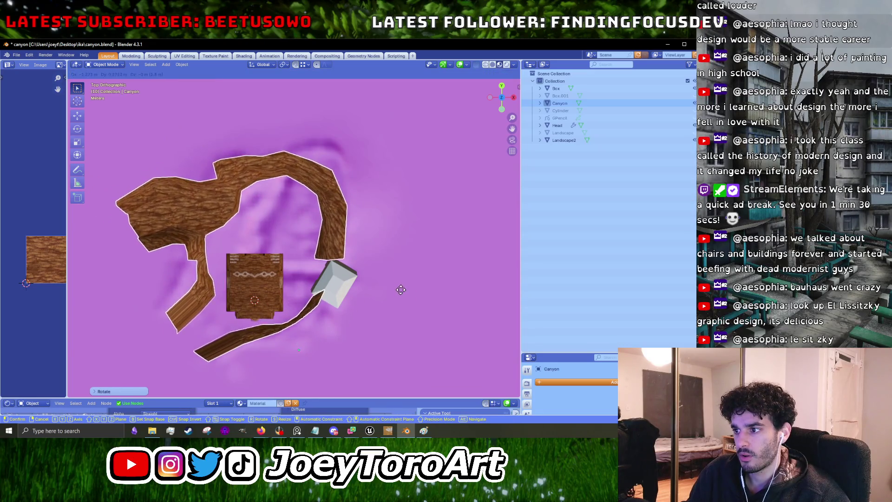
pyautogui.click(403, 292)
pyautogui.press('Tab')
# Extrude the selected canyon end section to a new position.
pyautogui.scroll(4, 334, 268)
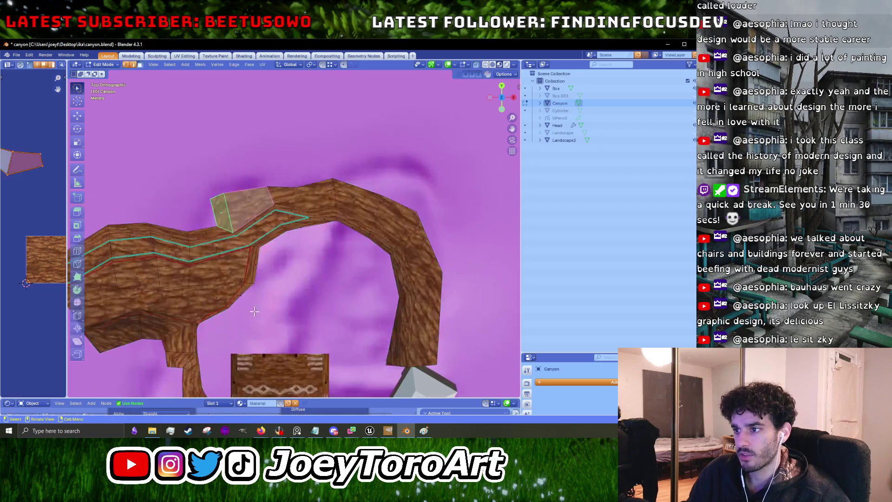
pyautogui.scroll(-5, 266, 305)
pyautogui.press('e')
pyautogui.click(290, 259)
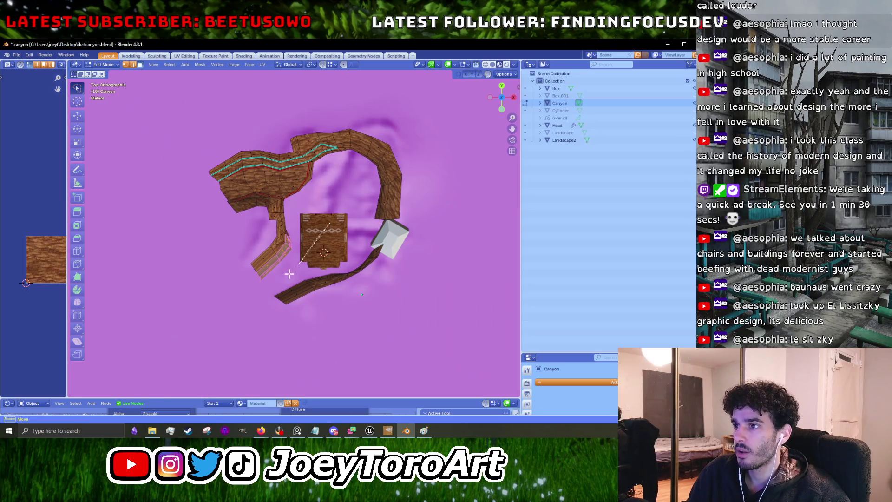
# Select the left branch of the canyon walls, then rotate and move it.
pyautogui.moveTo(296, 266); pyautogui.dragTo(204, 227)
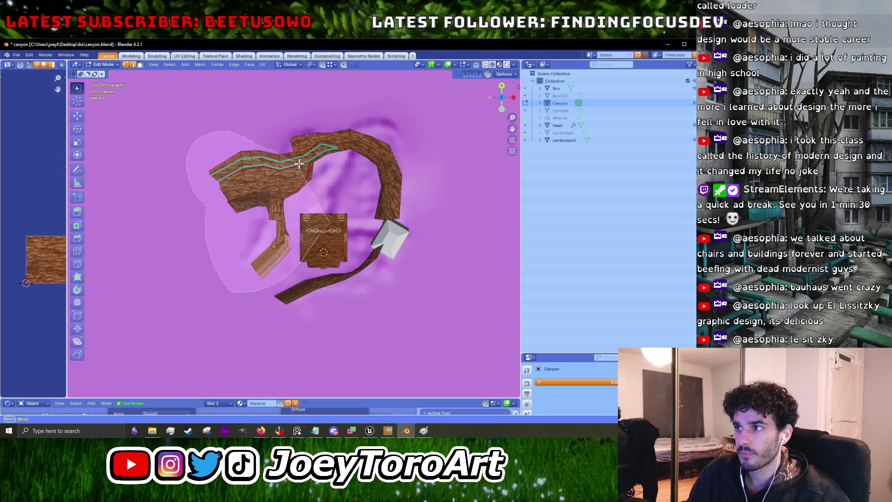
pyautogui.moveTo(330, 187); pyautogui.dragTo(330, 187)
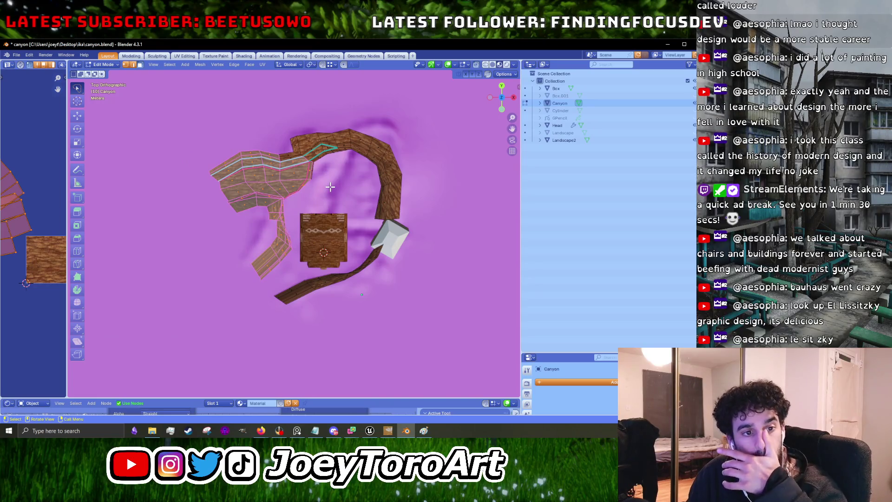
pyautogui.scroll(2, 293, 279)
pyautogui.moveTo(320, 214)
pyautogui.mouseDown()
pyautogui.moveTo(235, 322)
pyautogui.moveTo(137, 145)
pyautogui.moveTo(221, 90)
pyautogui.moveTo(273, 114)
pyautogui.mouseUp()
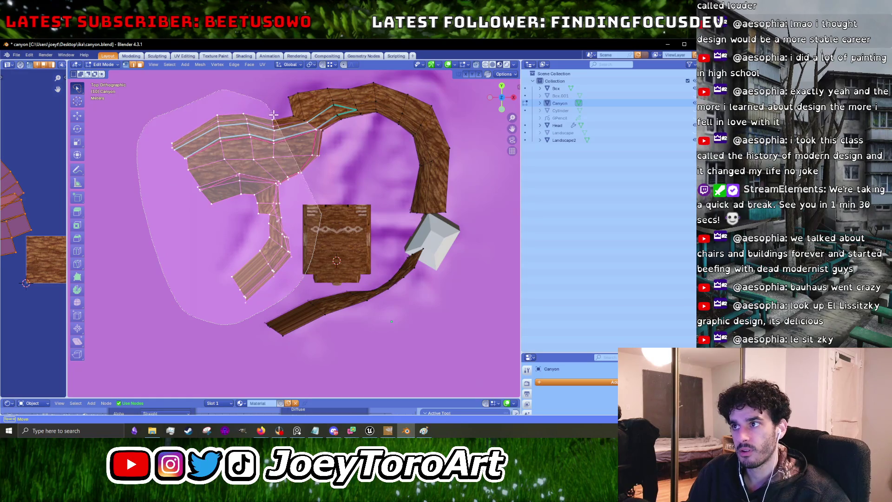
pyautogui.moveTo(308, 146); pyautogui.dragTo(345, 200)
pyautogui.press('r')
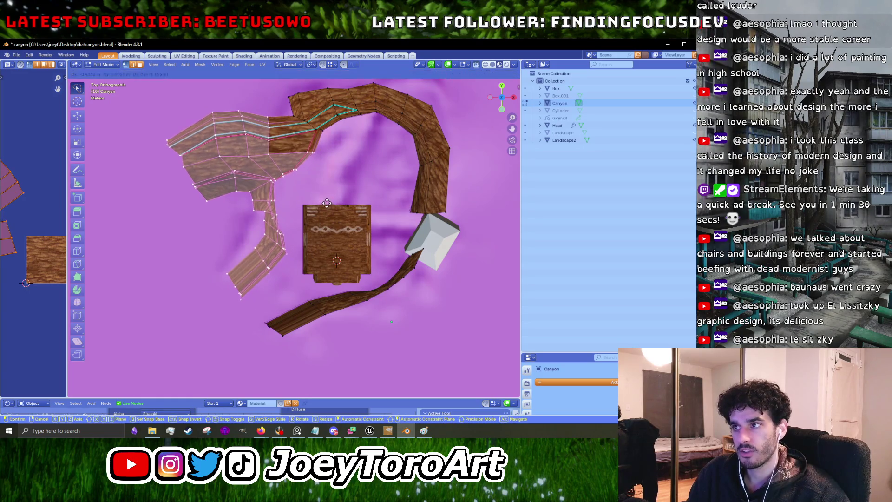
pyautogui.click(335, 206)
pyautogui.press('g')
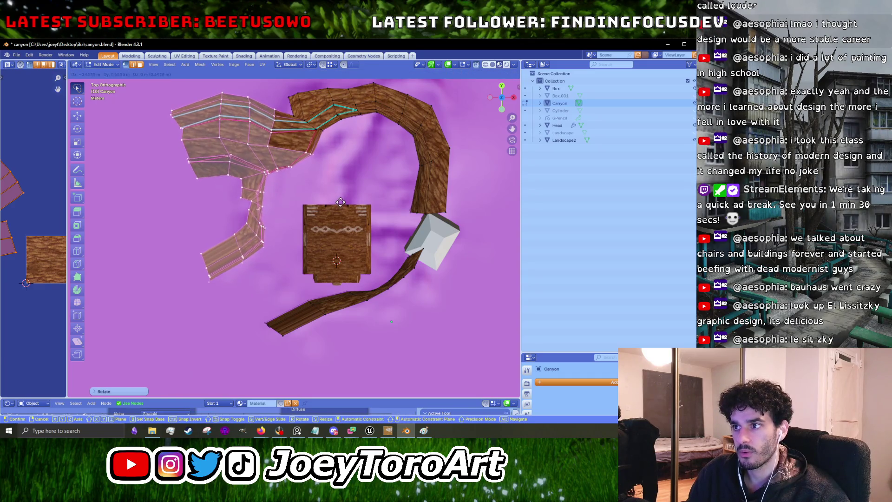
pyautogui.click(339, 203)
# Move the selected strip of canyon faces to a new position in two passes.
pyautogui.scroll(3, 225, 201)
pyautogui.press('g')
pyautogui.click(149, 270)
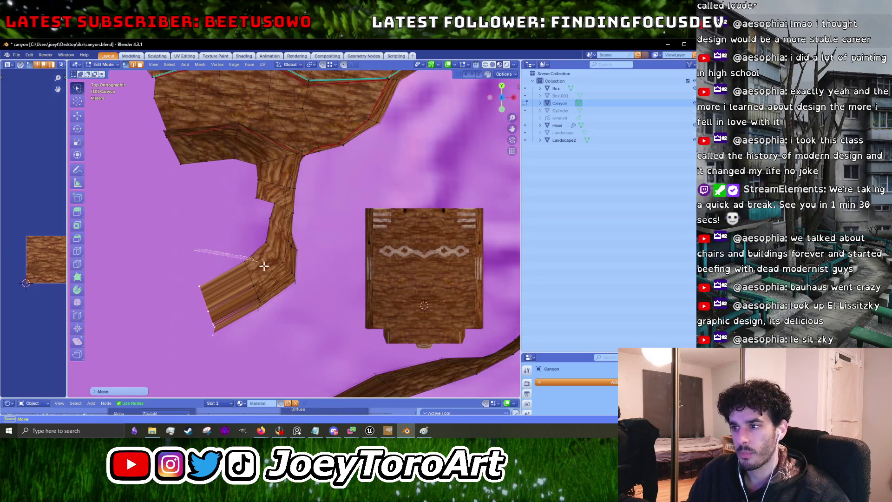
pyautogui.press('g')
pyautogui.click(182, 296)
# Select the lower strip of the canyon branch and move it.
pyautogui.scroll(2, 181, 295)
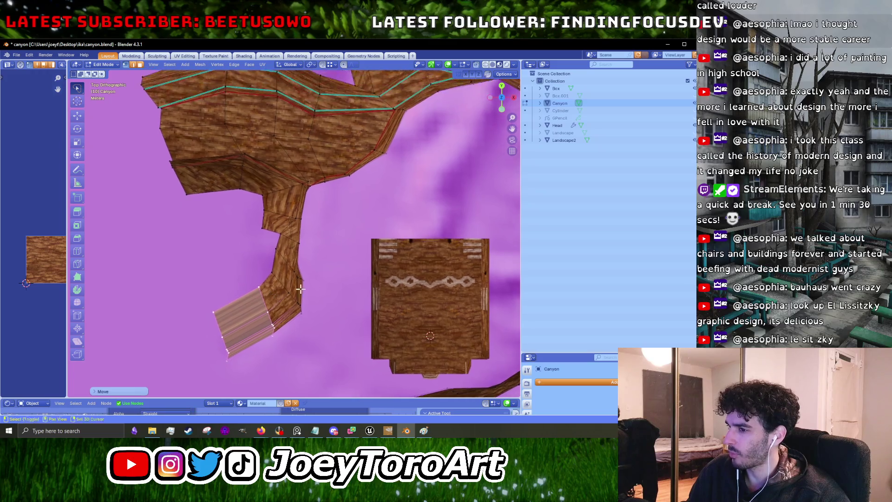
pyautogui.scroll(-2, 345, 277)
pyautogui.scroll(-2, 346, 277)
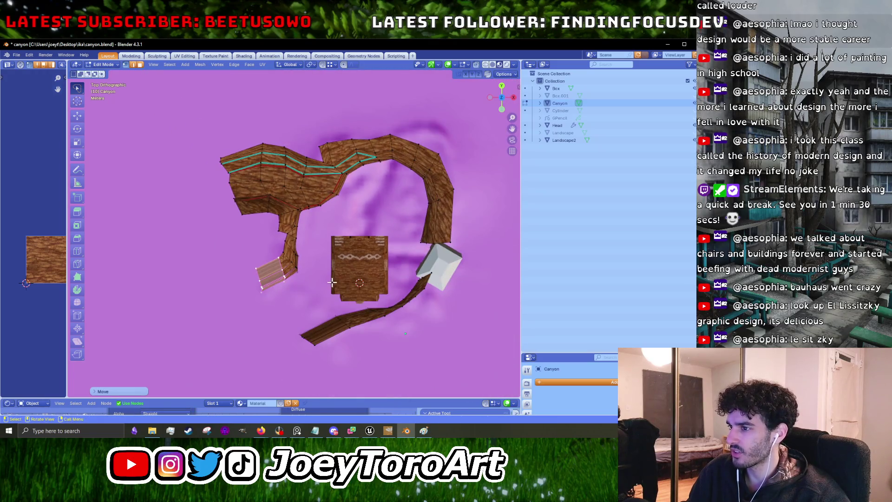
pyautogui.scroll(4, 345, 277)
pyautogui.moveTo(344, 258)
pyautogui.mouseDown()
pyautogui.moveTo(298, 326)
pyautogui.moveTo(248, 253)
pyautogui.mouseUp()
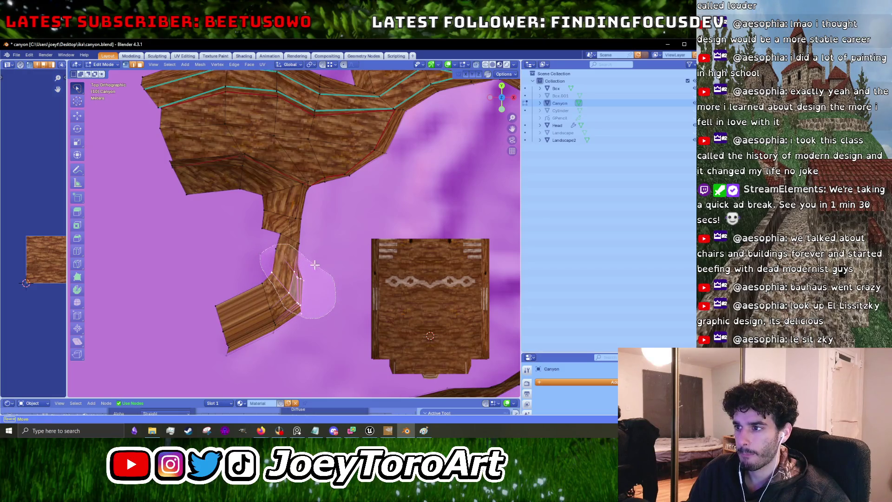
pyautogui.moveTo(315, 264); pyautogui.dragTo(321, 267)
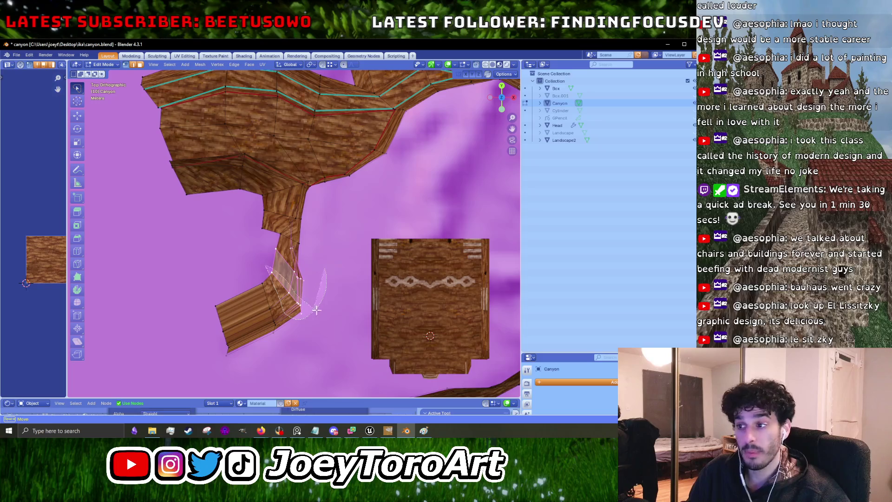
pyautogui.moveTo(315, 309); pyautogui.dragTo(321, 314)
pyautogui.press('g')
pyautogui.scroll(2, 318, 310)
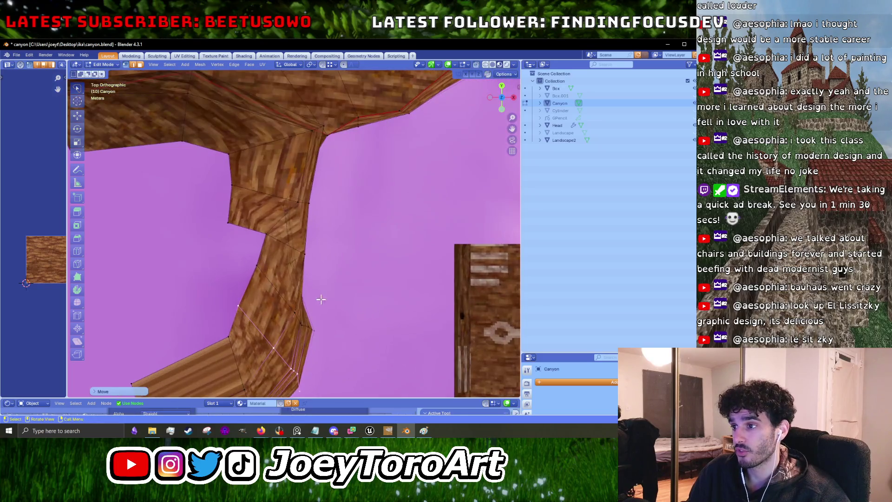
pyautogui.click(361, 293)
# Inspect the whole canyon object from the top view, then return to vertex editing.
pyautogui.press('Tab')
pyautogui.scroll(-4, 358, 294)
pyautogui.moveTo(358, 289)
pyautogui.mouseDown()
pyautogui.moveTo(322, 260)
pyautogui.moveTo(258, 242)
pyautogui.moveTo(263, 221)
pyautogui.moveTo(258, 261)
pyautogui.moveTo(353, 269)
pyautogui.moveTo(292, 241)
pyautogui.moveTo(358, 200)
pyautogui.moveTo(410, 204)
pyautogui.moveTo(359, 267)
pyautogui.mouseUp()
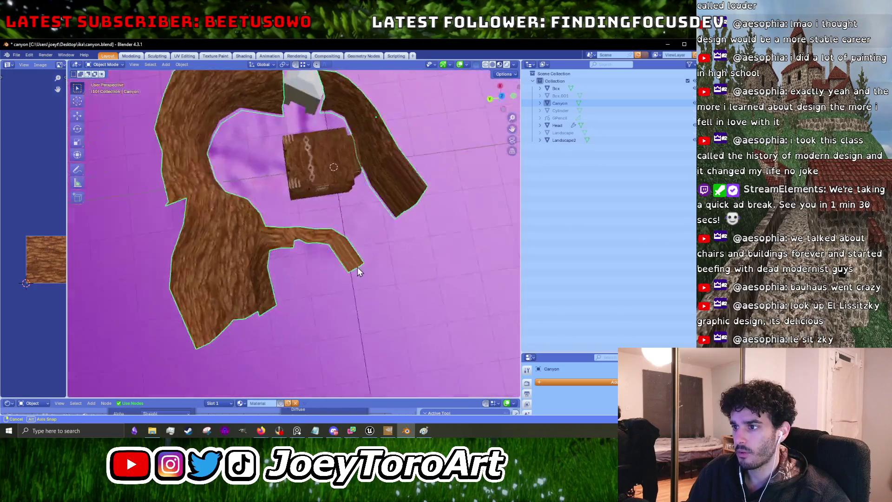
pyautogui.press('KP_7')
pyautogui.press('Tab')
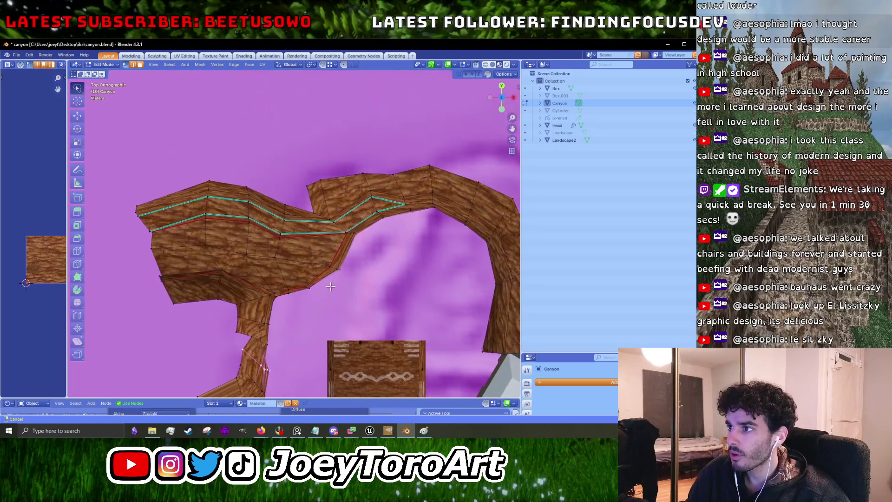
pyautogui.rightClick(317, 296)
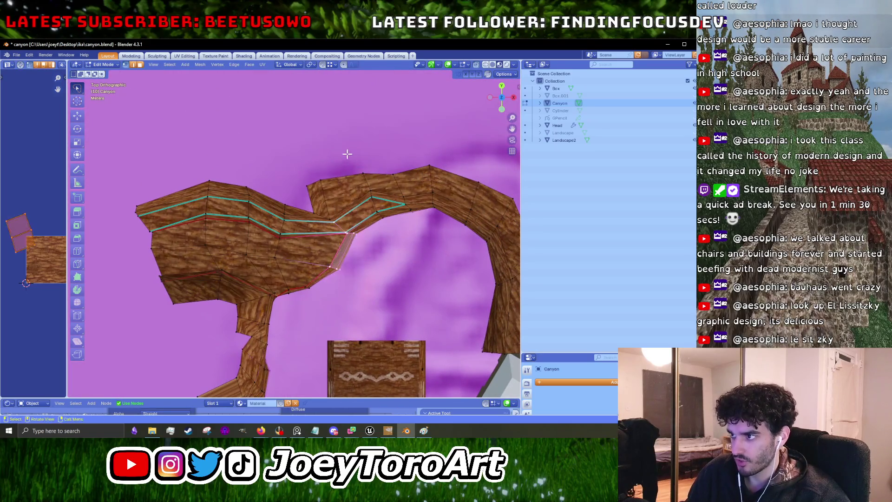
# Shift the left canyon section up and right, and slightly adjust its junction vertices.
pyautogui.moveTo(352, 297)
pyautogui.mouseDown()
pyautogui.moveTo(260, 312)
pyautogui.moveTo(136, 301)
pyautogui.moveTo(325, 151)
pyautogui.mouseUp()
pyautogui.press('g')
pyautogui.click(412, 160)
pyautogui.press('g')
pyautogui.click(422, 166)
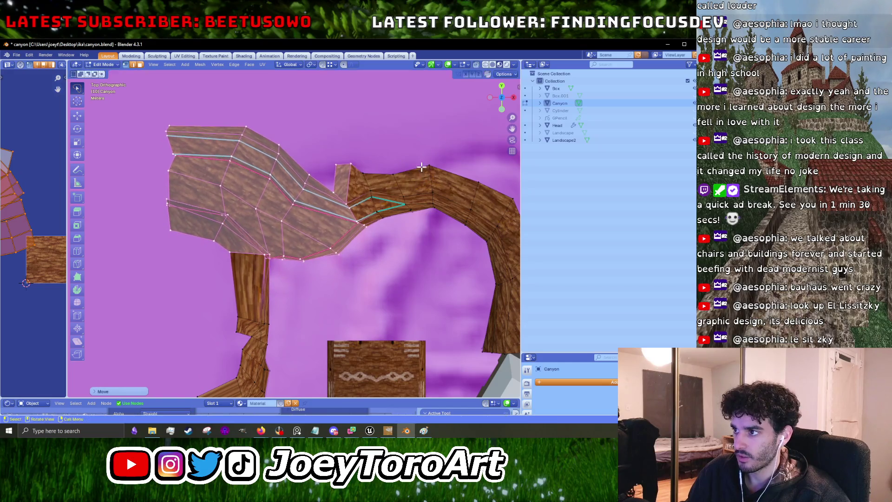
pyautogui.moveTo(363, 162)
pyautogui.mouseDown()
pyautogui.moveTo(386, 180)
pyautogui.moveTo(367, 154)
pyautogui.mouseUp()
pyautogui.press('g')
pyautogui.click(379, 161)
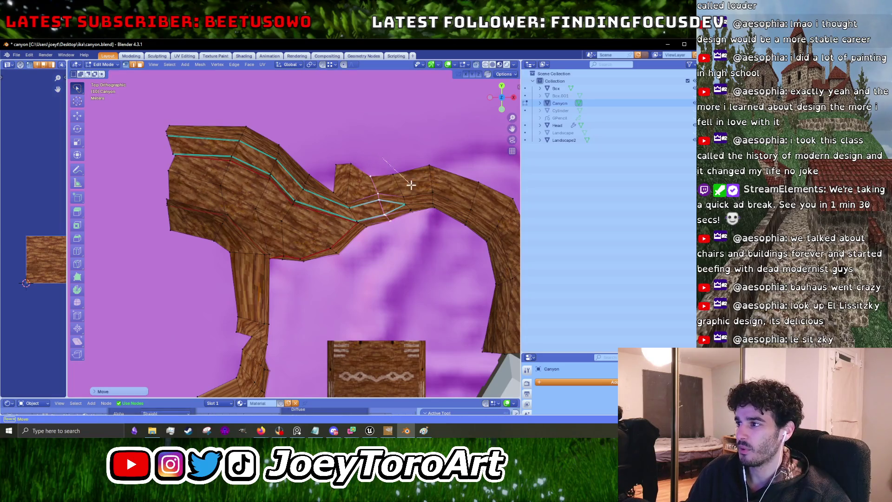
# Rotate a face strip and move it further along the arch.
pyautogui.moveTo(420, 185)
pyautogui.mouseDown()
pyautogui.moveTo(302, 226)
pyautogui.moveTo(325, 195)
pyautogui.mouseUp()
pyautogui.press('r')
pyautogui.click(344, 212)
pyautogui.press('g')
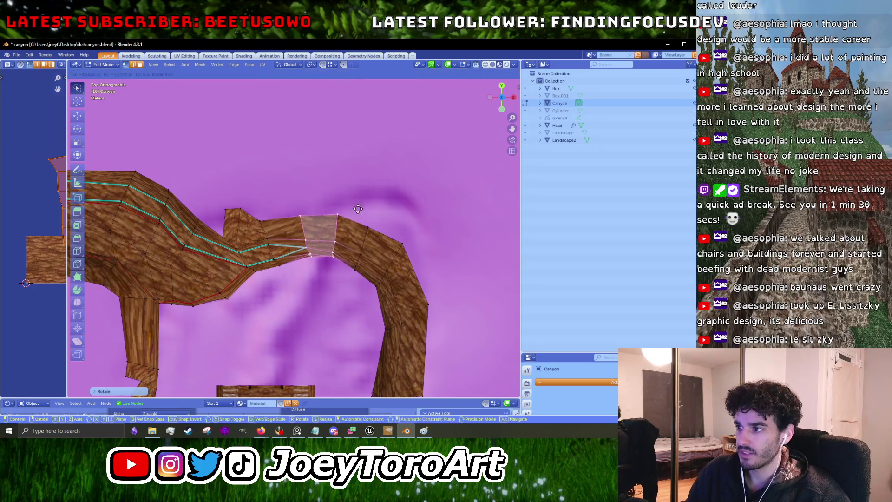
pyautogui.click(397, 213)
# Select the next arch face strip, then rotate and reposition it.
pyautogui.moveTo(419, 219)
pyautogui.mouseDown()
pyautogui.moveTo(417, 276)
pyautogui.moveTo(395, 235)
pyautogui.moveTo(412, 209)
pyautogui.moveTo(405, 197)
pyautogui.mouseUp()
pyautogui.press('r')
pyautogui.click(442, 247)
pyautogui.press('g')
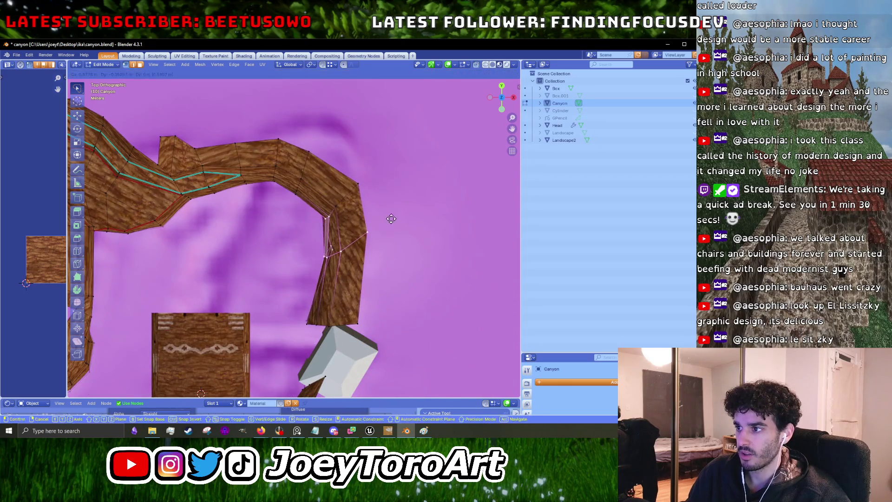
pyautogui.click(412, 222)
pyautogui.press('r')
pyautogui.click(408, 247)
# Move the arch vertices into their final position along the curve.
pyautogui.moveTo(408, 248); pyautogui.dragTo(416, 169)
pyautogui.press('g')
pyautogui.click(397, 220)
pyautogui.moveTo(387, 281); pyautogui.dragTo(405, 222)
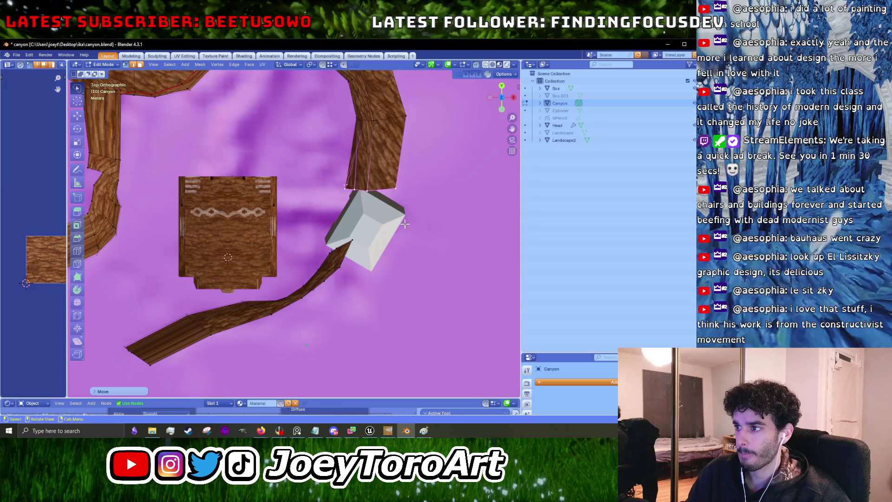
# Cancel the stray move and reposition the path tip beside the white block.
pyautogui.rightClick(329, 253)
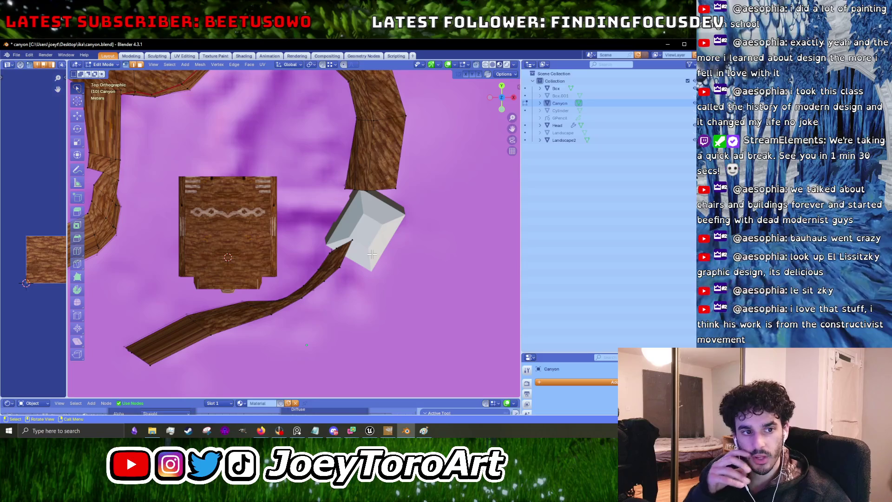
pyautogui.scroll(3, 348, 279)
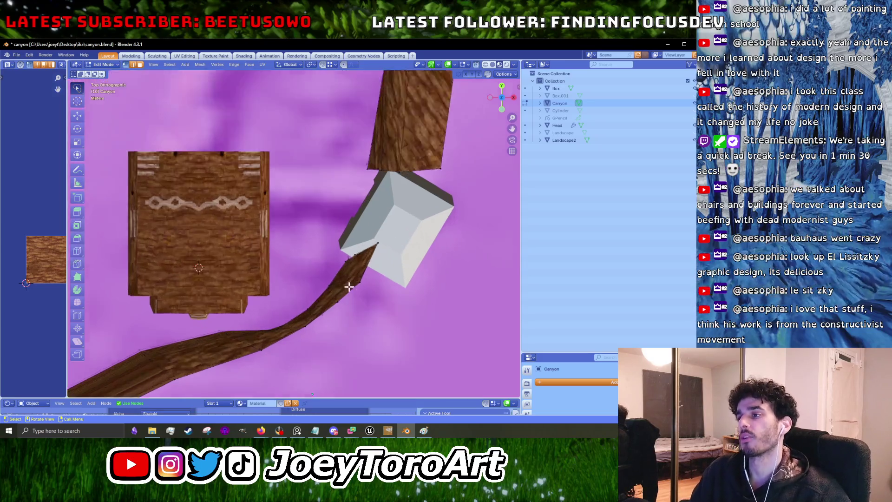
pyautogui.press('g')
pyautogui.click(394, 211)
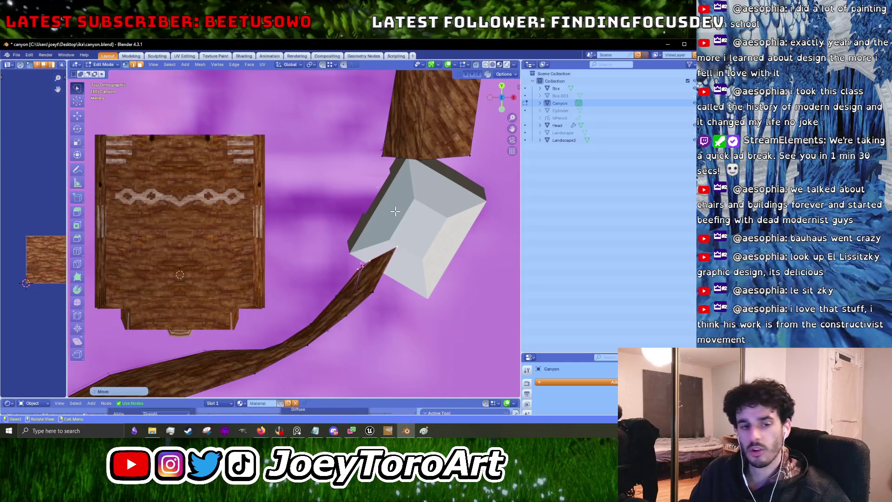
pyautogui.scroll(-5, 371, 218)
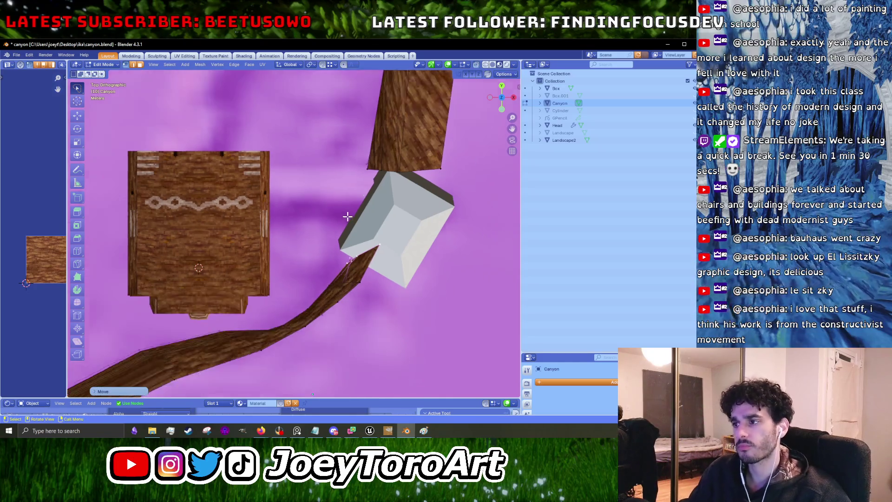
pyautogui.scroll(1, 299, 242)
# Add a new edge loop across the left branch and slide it lower.
pyautogui.moveTo(257, 264)
pyautogui.mouseDown()
pyautogui.moveTo(170, 318)
pyautogui.moveTo(244, 304)
pyautogui.mouseUp()
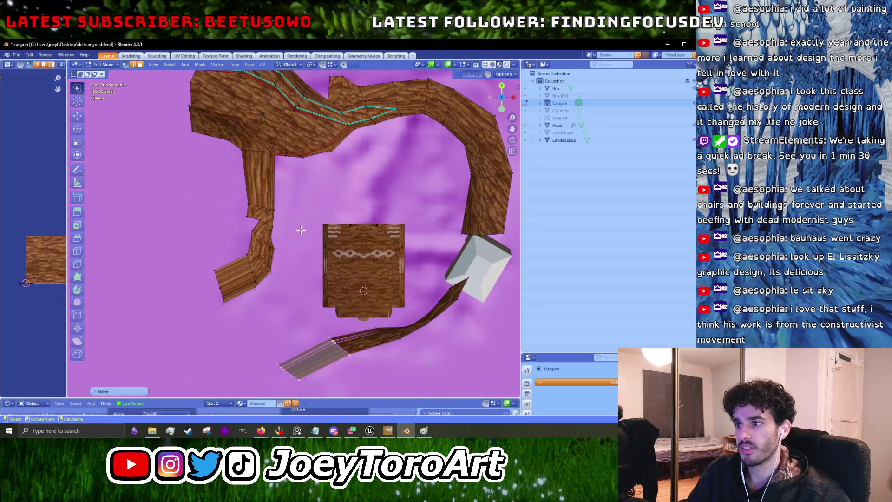
pyautogui.scroll(2, 307, 227)
pyautogui.hotkey('ctrl', 'r')
pyautogui.click(297, 232)
pyautogui.press('g')
pyautogui.click(386, 182)
pyautogui.click(255, 223)
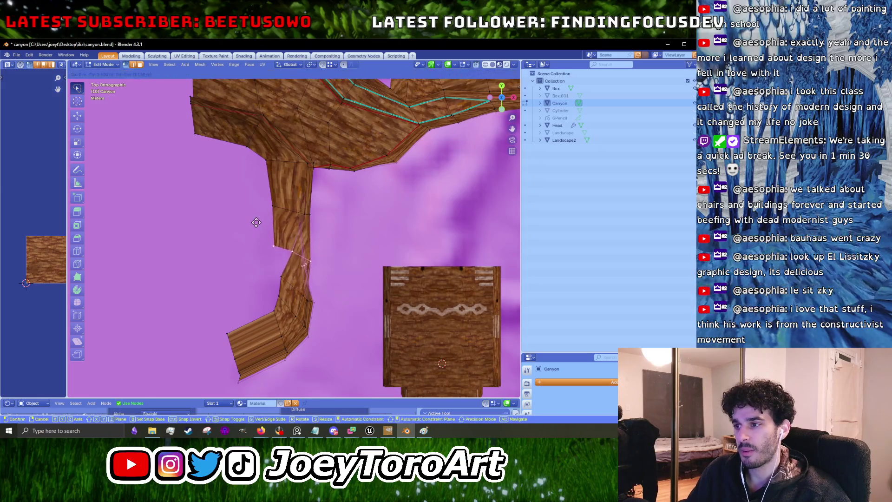
# Shift left-branch vertices leftward and move the branch's lower end segment.
pyautogui.moveTo(280, 289); pyautogui.dragTo(281, 285)
pyautogui.press('g')
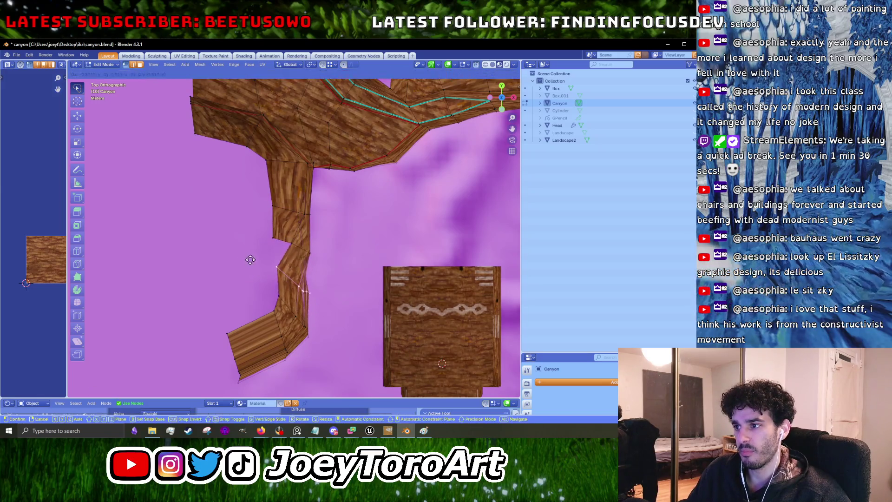
pyautogui.click(254, 256)
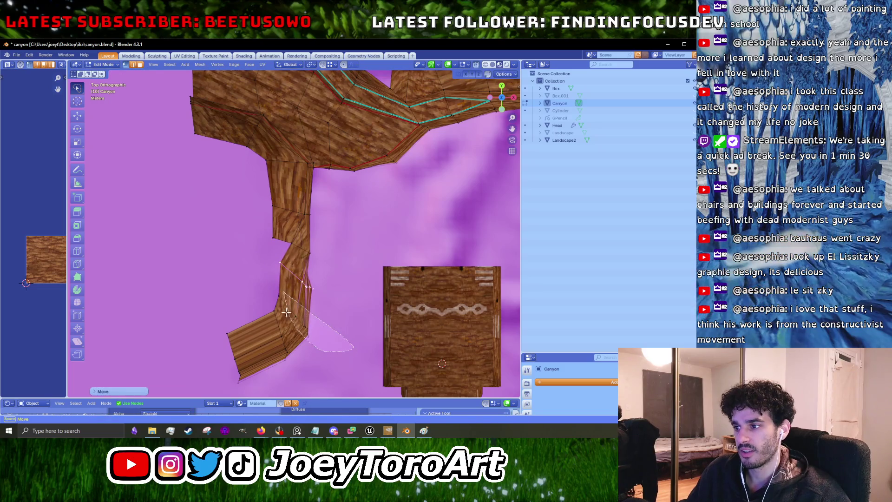
pyautogui.moveTo(263, 269); pyautogui.dragTo(264, 271)
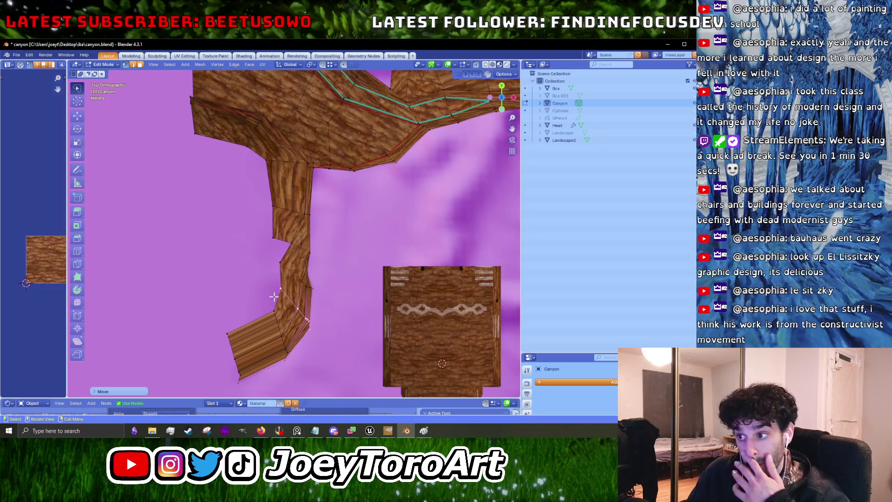
pyautogui.moveTo(294, 333)
pyautogui.mouseDown()
pyautogui.moveTo(191, 372)
pyautogui.moveTo(257, 295)
pyautogui.mouseUp()
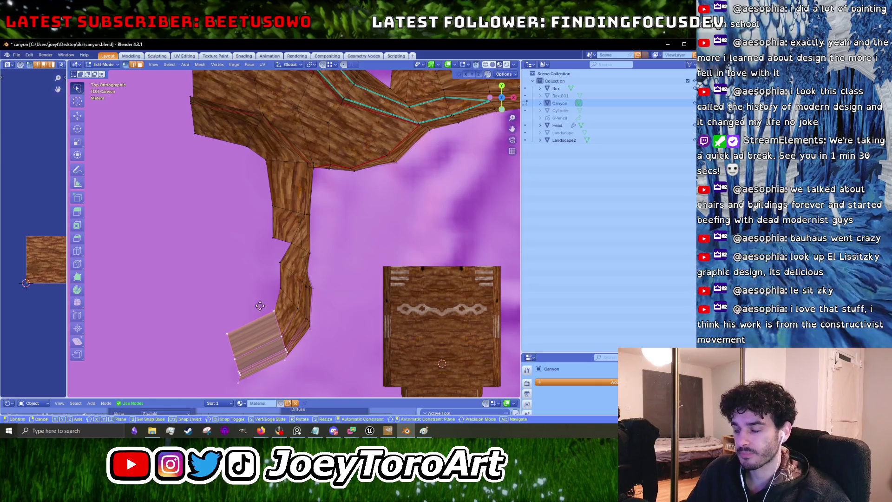
pyautogui.click(257, 298)
pyautogui.scroll(-3, 295, 292)
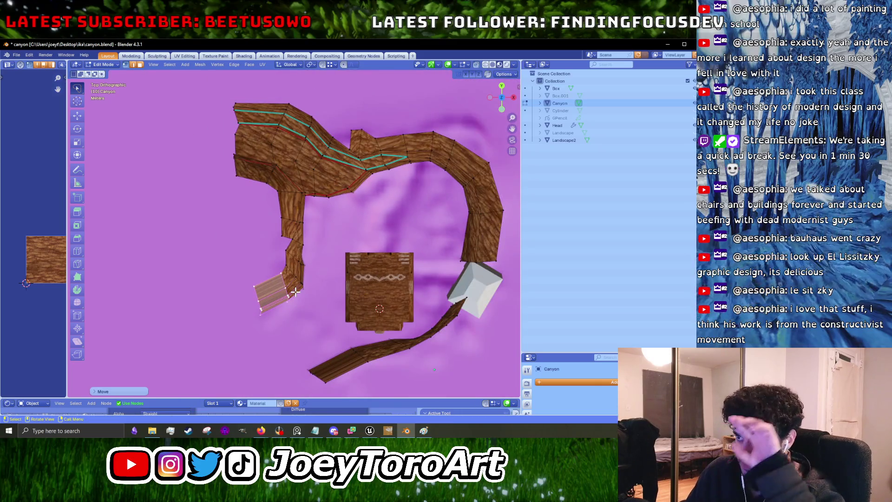
pyautogui.scroll(1, 296, 290)
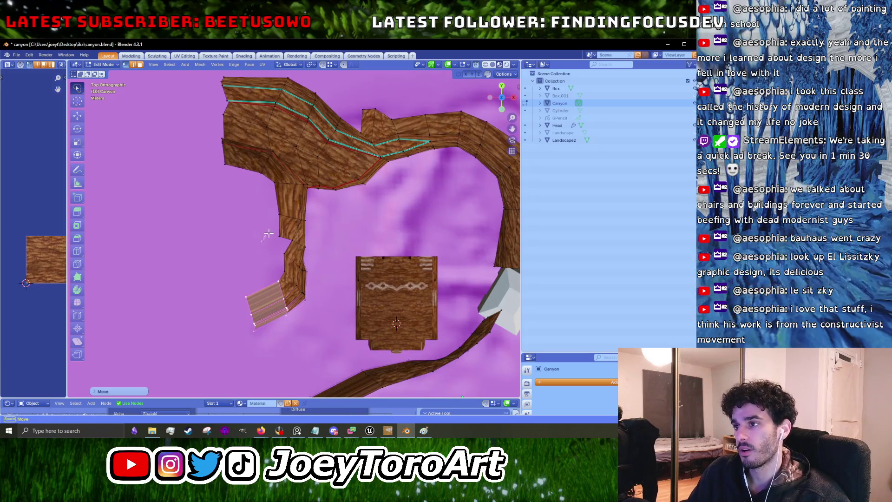
# Bend the selected branch section to a new angle and raise the remaining face.
pyautogui.moveTo(308, 309); pyautogui.dragTo(307, 305)
pyautogui.press('g')
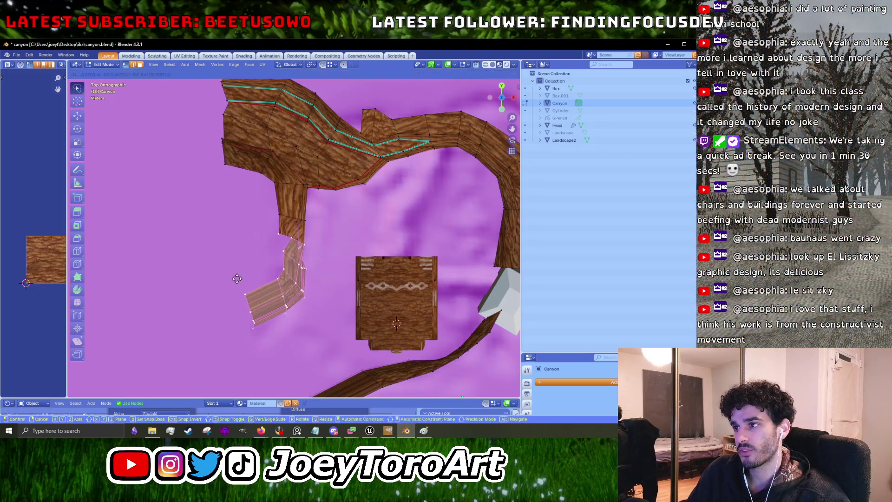
pyautogui.click(234, 274)
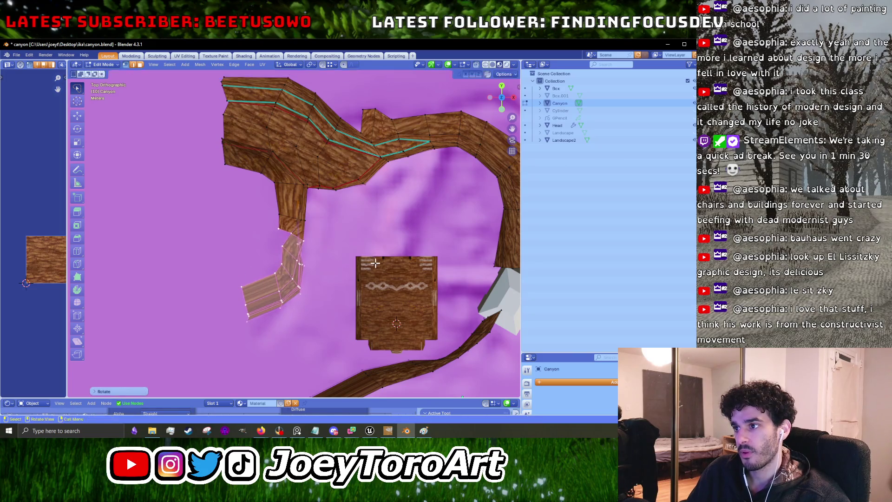
pyautogui.scroll(3, 348, 289)
pyautogui.moveTo(292, 307)
pyautogui.mouseDown()
pyautogui.moveTo(260, 363)
pyautogui.moveTo(302, 302)
pyautogui.mouseUp()
pyautogui.press('g')
pyautogui.click(329, 266)
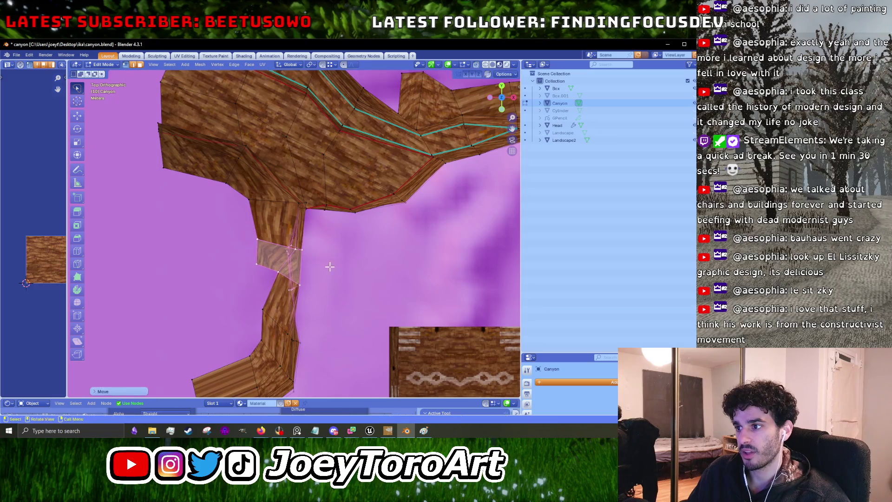
# Move the joint face on the left branch and rotate its edge.
pyautogui.moveTo(225, 253); pyautogui.dragTo(226, 255)
pyautogui.press('g')
pyautogui.click(299, 286)
pyautogui.press('r')
pyautogui.click(224, 276)
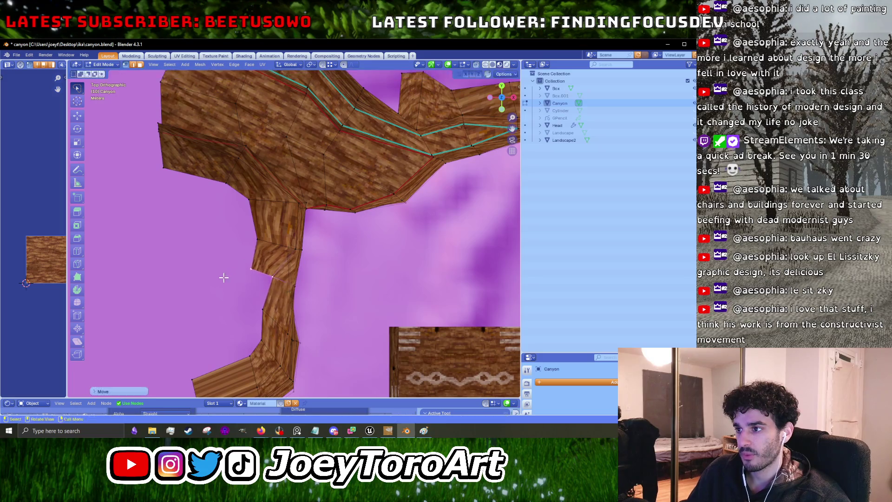
pyautogui.scroll(-5, 340, 272)
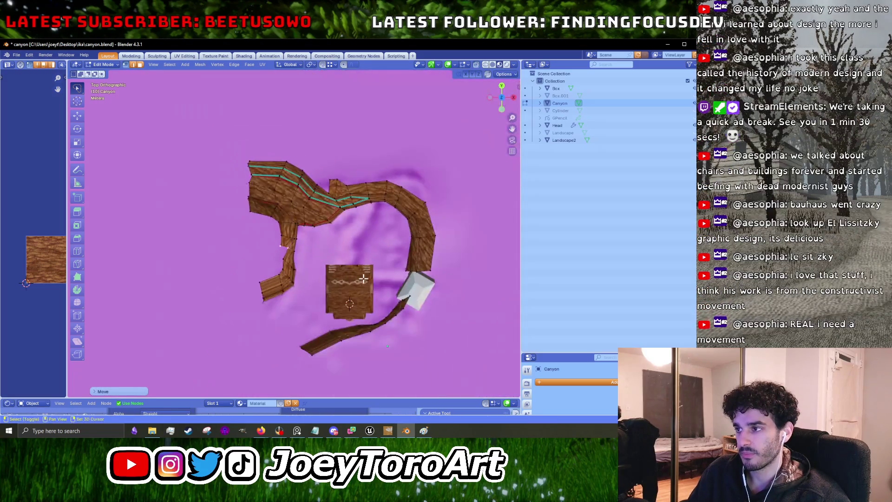
# Move the vertices around the arch junction spike to the right.
pyautogui.scroll(3, 329, 183)
pyautogui.moveTo(329, 182)
pyautogui.mouseDown()
pyautogui.moveTo(314, 223)
pyautogui.moveTo(298, 218)
pyautogui.mouseUp()
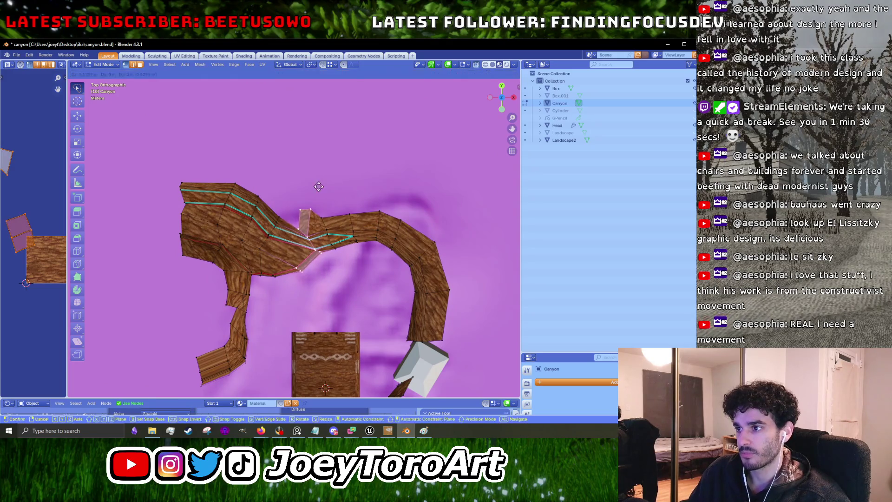
pyautogui.scroll(2, 283, 265)
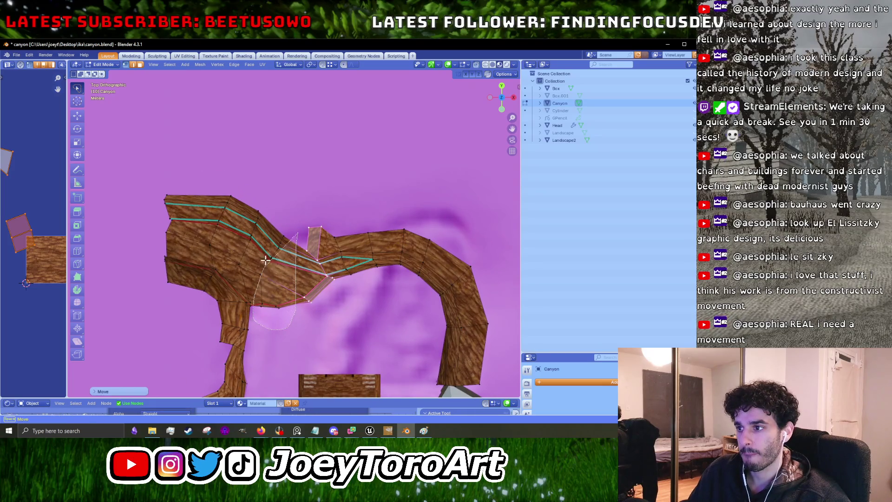
pyautogui.moveTo(264, 264); pyautogui.dragTo(291, 206)
pyautogui.press('g')
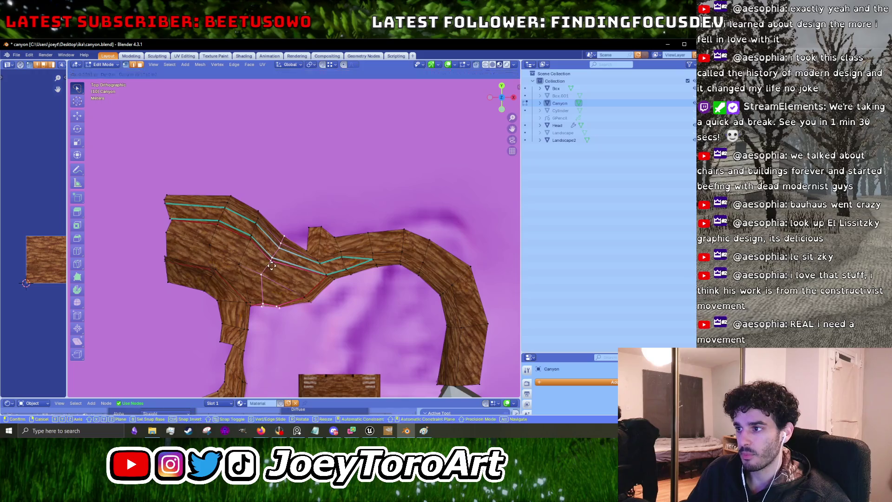
pyautogui.click(286, 265)
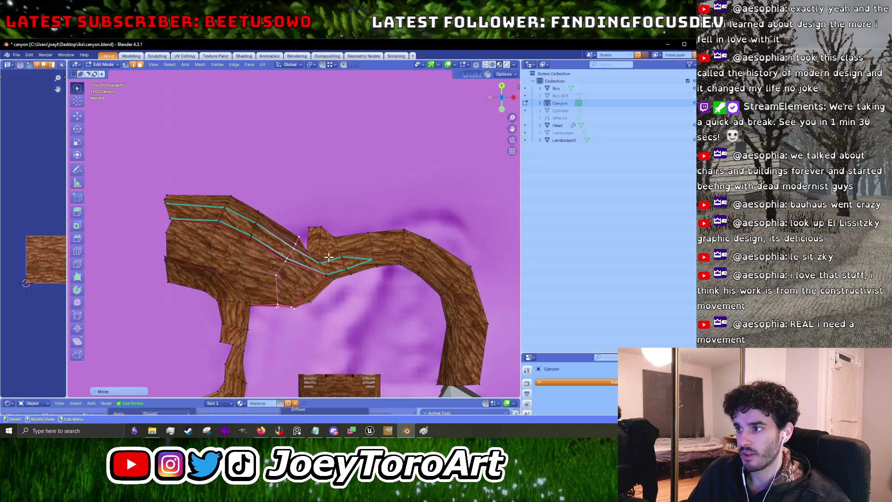
# Nudge the spike's lower vertices through several small repositioning moves.
pyautogui.scroll(4, 288, 265)
pyautogui.press('g')
pyautogui.click(349, 295)
pyautogui.press('g')
pyautogui.click(346, 264)
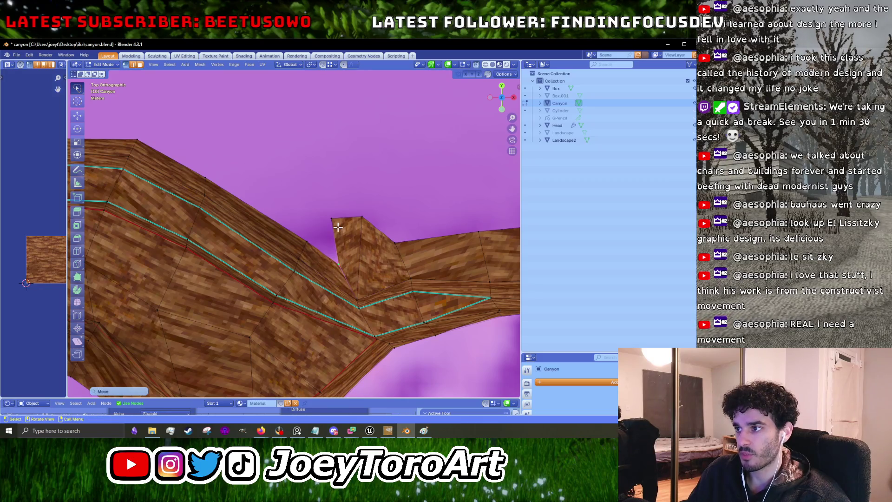
pyautogui.press('g')
pyautogui.click(372, 235)
pyautogui.press('g')
pyautogui.click(355, 264)
pyautogui.scroll(-3, 340, 253)
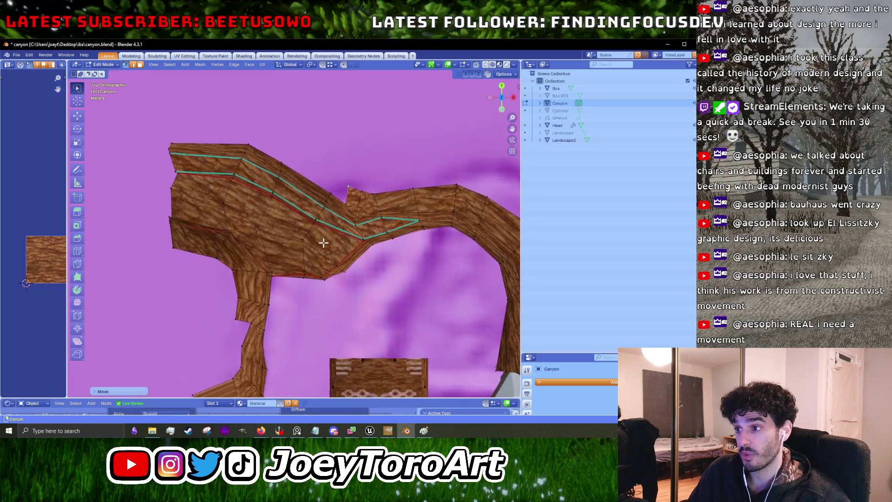
# Shift the upper-left faces of the mesh and select the neck vertices.
pyautogui.moveTo(238, 282)
pyautogui.mouseDown()
pyautogui.moveTo(181, 114)
pyautogui.moveTo(348, 157)
pyautogui.mouseUp()
pyautogui.press('g')
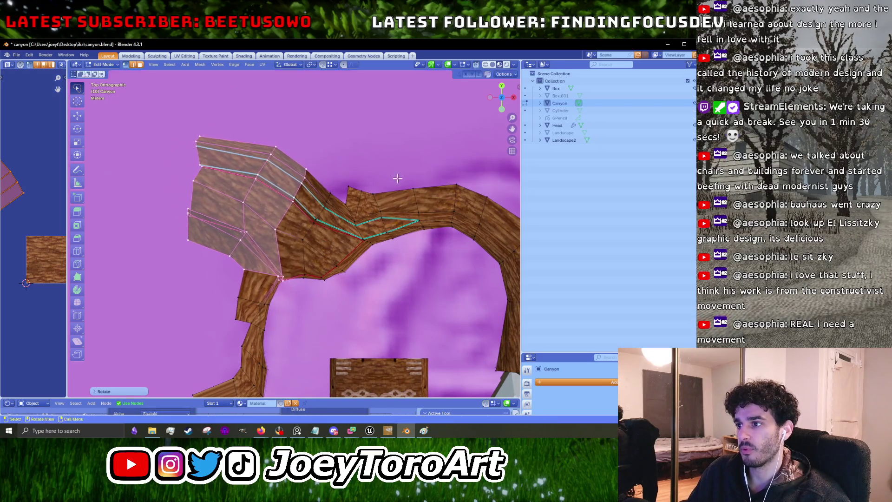
pyautogui.click(401, 176)
pyautogui.moveTo(251, 309); pyautogui.dragTo(254, 306)
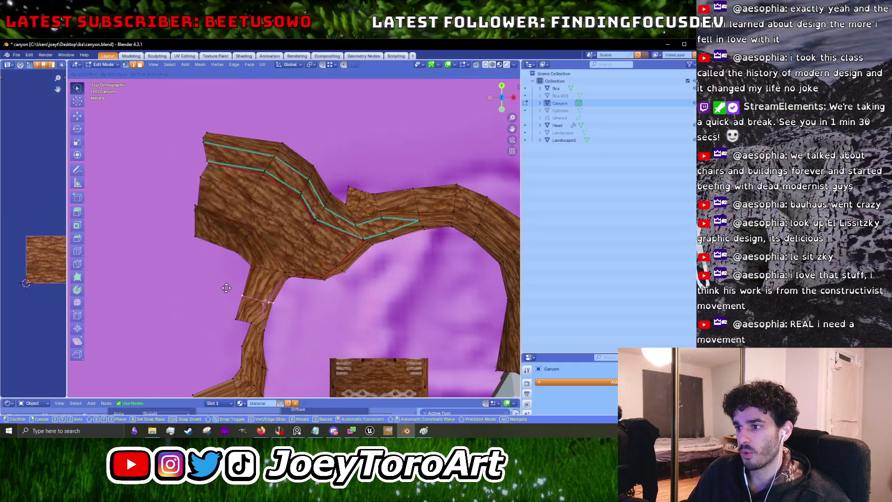
pyautogui.scroll(-4, 329, 257)
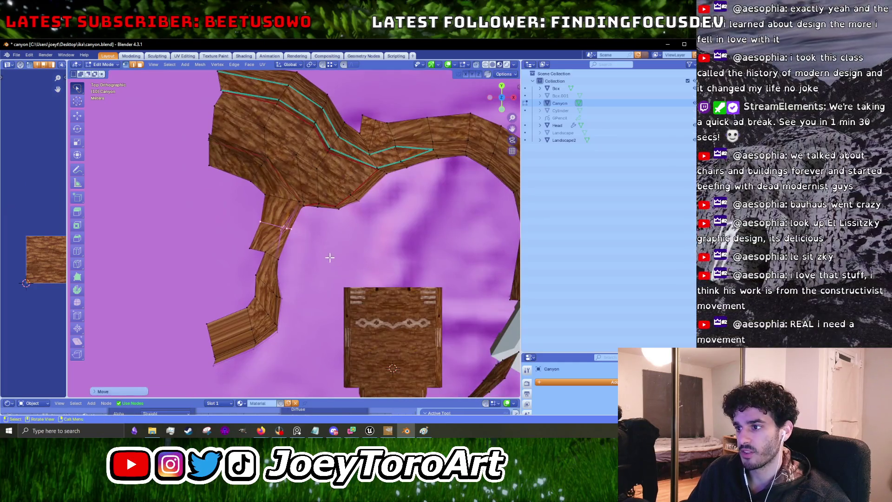
# Lower the neck vertices, then rotate the lower-left arm's faces to a new angle.
pyautogui.click(251, 243)
pyautogui.moveTo(316, 309)
pyautogui.mouseDown()
pyautogui.moveTo(169, 348)
pyautogui.moveTo(288, 269)
pyautogui.moveTo(320, 279)
pyautogui.mouseUp()
pyautogui.press('r')
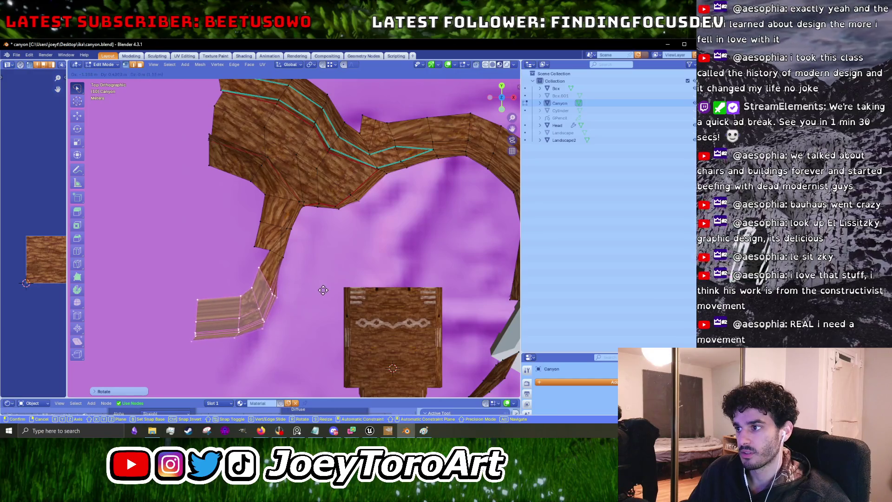
pyautogui.click(323, 290)
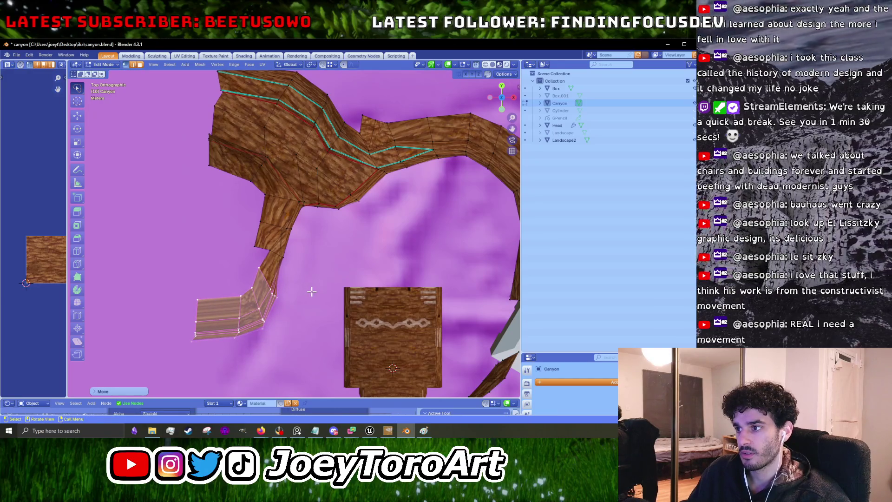
pyautogui.click(180, 299)
# Select a few edges on the lower-left arm and move them into a new position.
pyautogui.moveTo(218, 343); pyautogui.dragTo(218, 343)
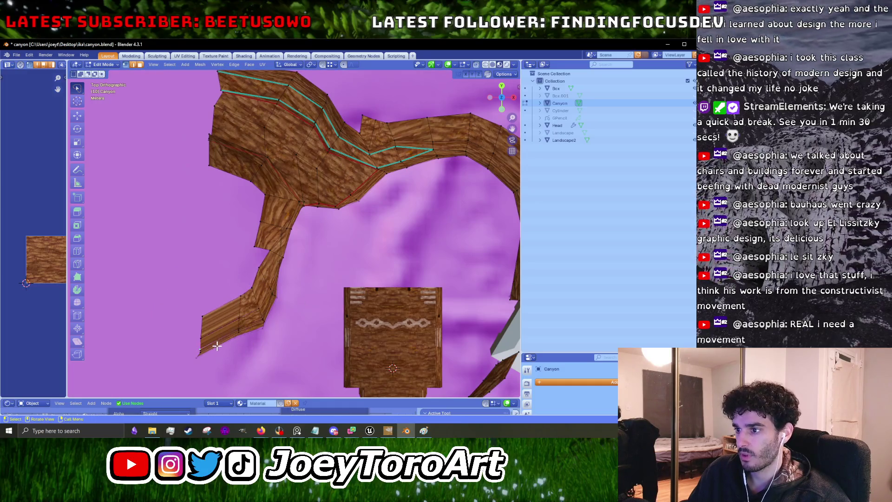
pyautogui.moveTo(257, 322); pyautogui.dragTo(231, 302)
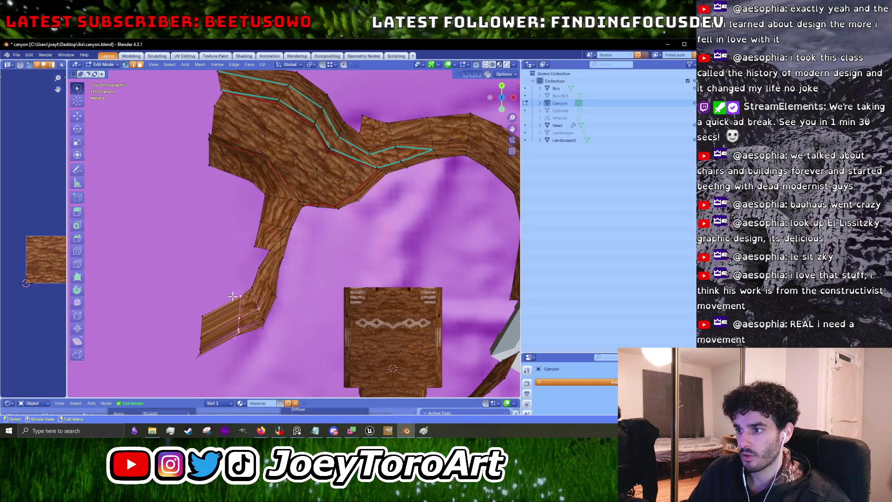
pyautogui.click(260, 321)
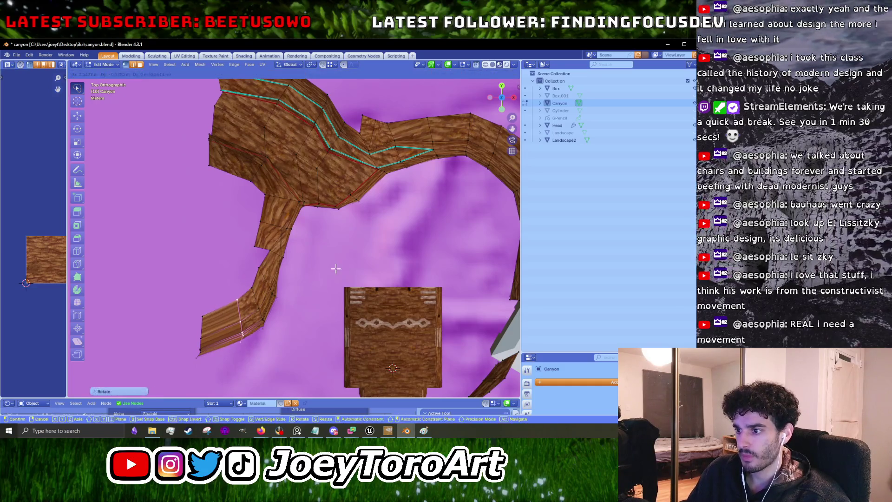
pyautogui.press('g')
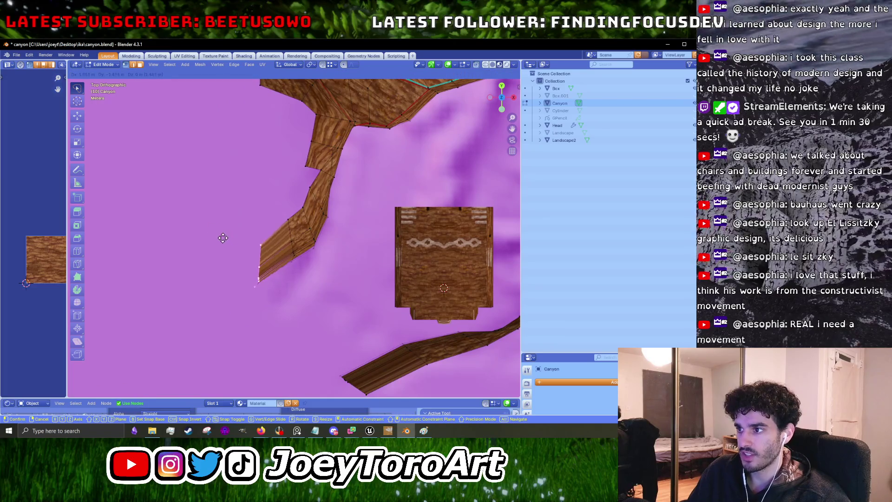
pyautogui.click(330, 243)
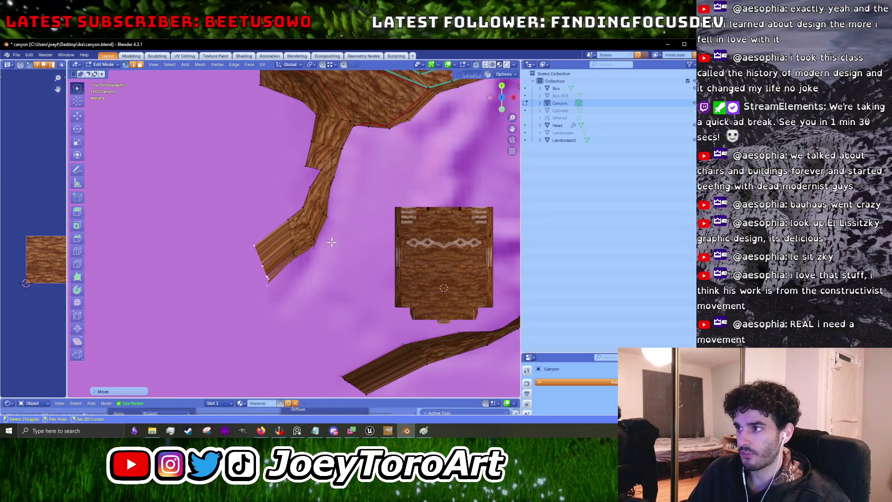
pyautogui.press('g')
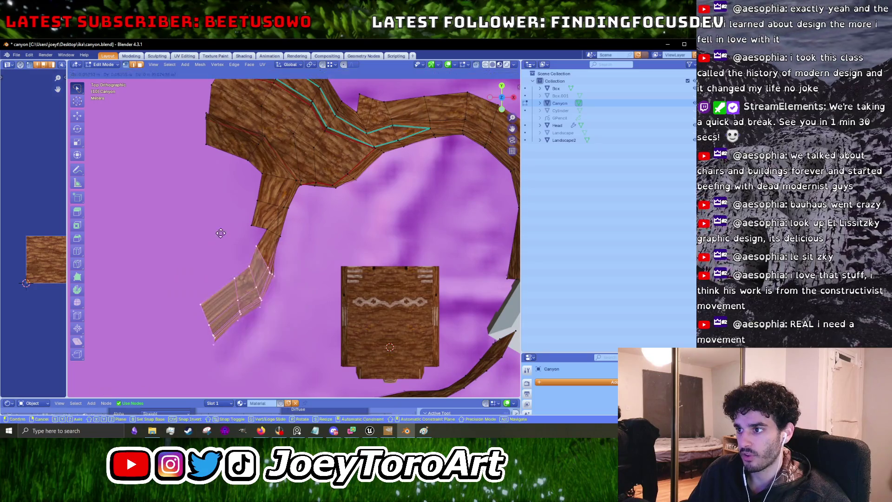
pyautogui.click(222, 232)
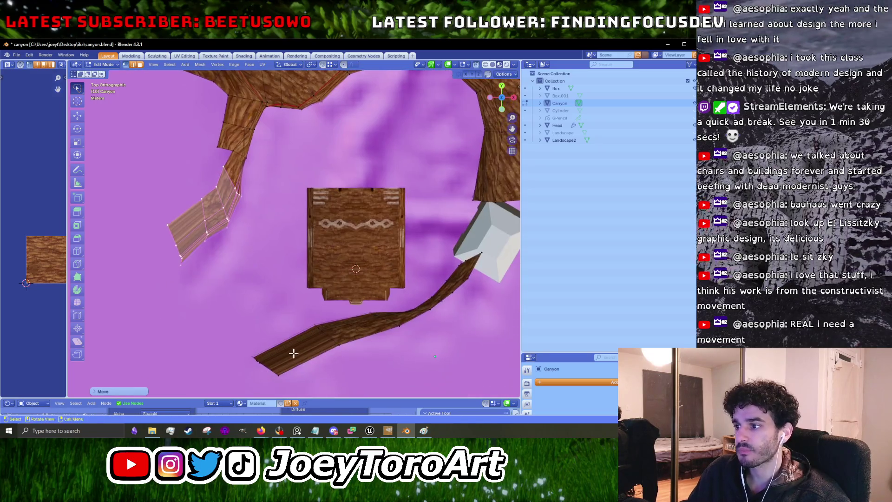
# Move the lower arm's end edges to reshape its tip.
pyautogui.moveTo(306, 385); pyautogui.dragTo(194, 299)
pyautogui.press('g')
pyautogui.click(181, 284)
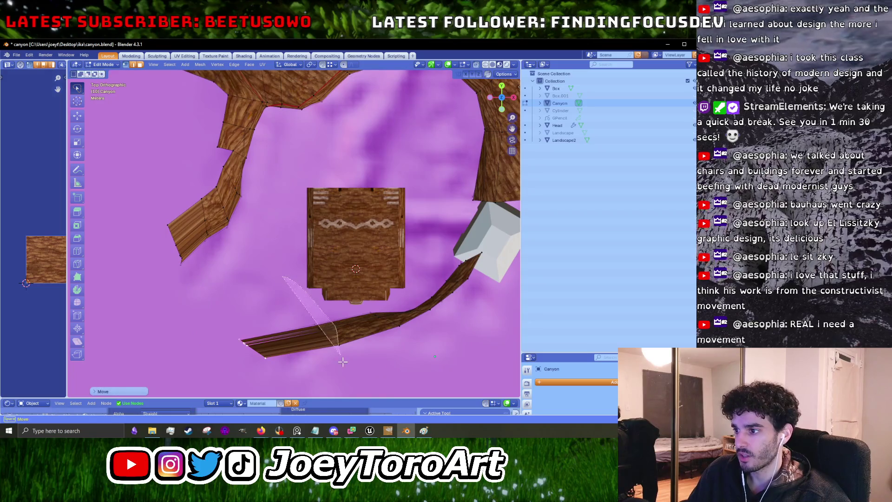
pyautogui.moveTo(341, 359); pyautogui.dragTo(299, 303)
pyautogui.click(259, 286)
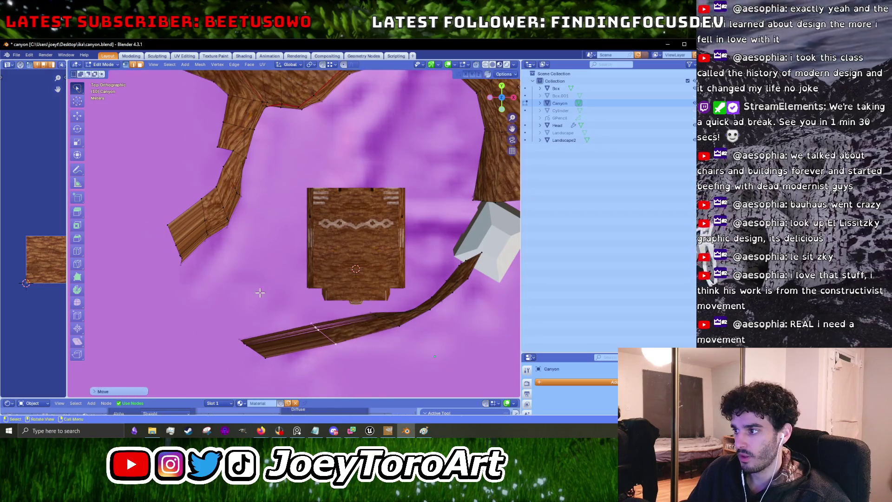
pyautogui.hscroll(5, 436, 263)
pyautogui.scroll(3, 437, 263)
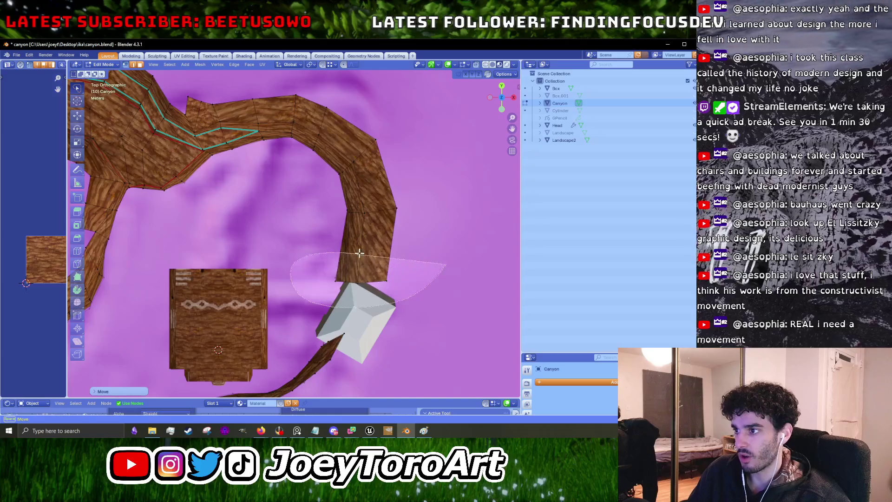
pyautogui.scroll(3, 462, 245)
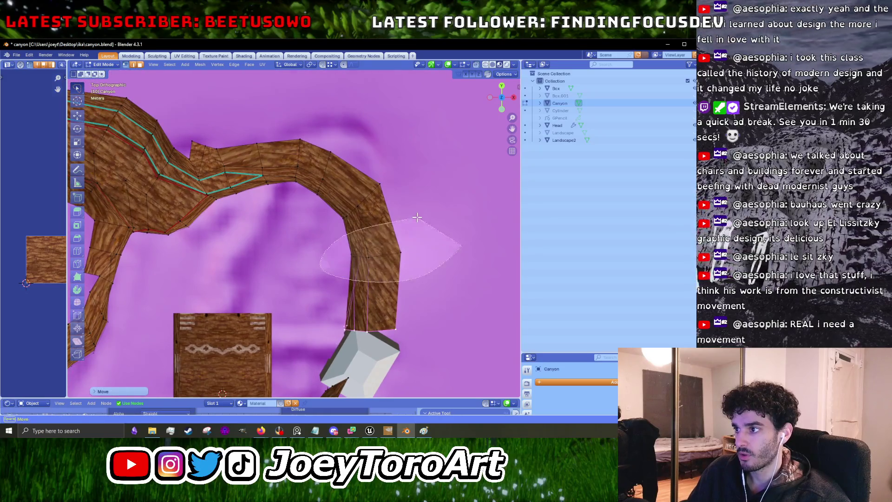
# Move the arch's right-leg vertices up and left, then select the neighbouring vertices.
pyautogui.moveTo(404, 175); pyautogui.dragTo(336, 178)
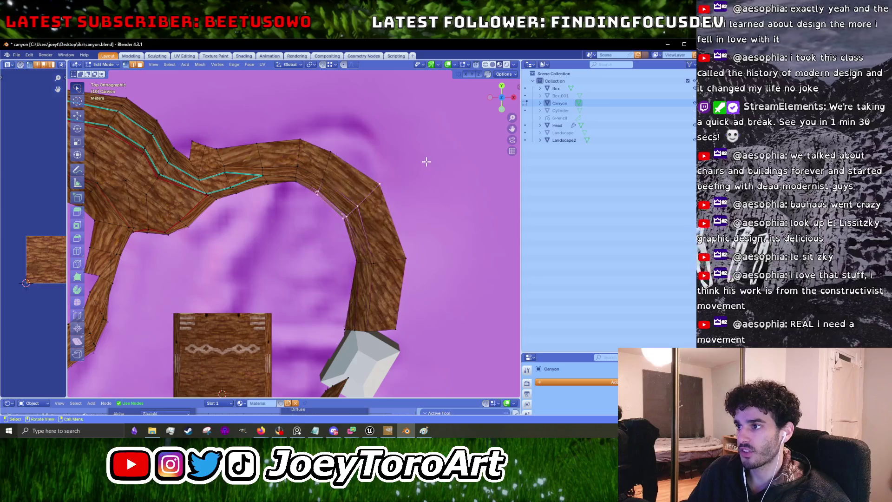
pyautogui.press('g')
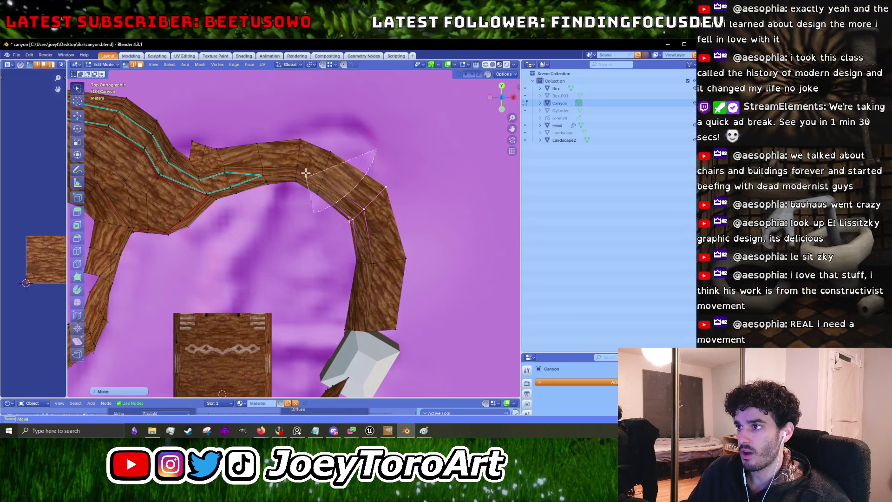
pyautogui.click(295, 156)
pyautogui.moveTo(310, 170)
pyautogui.mouseDown()
pyautogui.moveTo(296, 255)
pyautogui.moveTo(279, 169)
pyautogui.mouseUp()
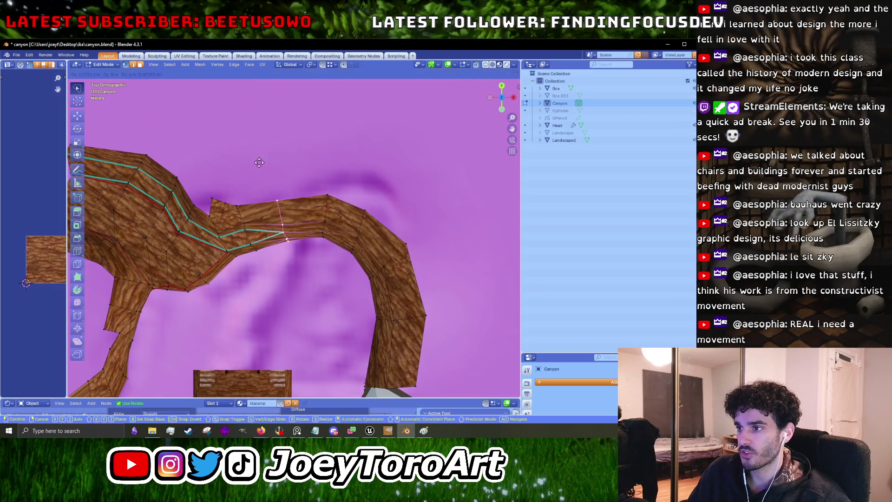
pyautogui.moveTo(299, 255)
pyautogui.mouseDown()
pyautogui.moveTo(285, 179)
pyautogui.moveTo(240, 218)
pyautogui.moveTo(259, 151)
pyautogui.mouseUp()
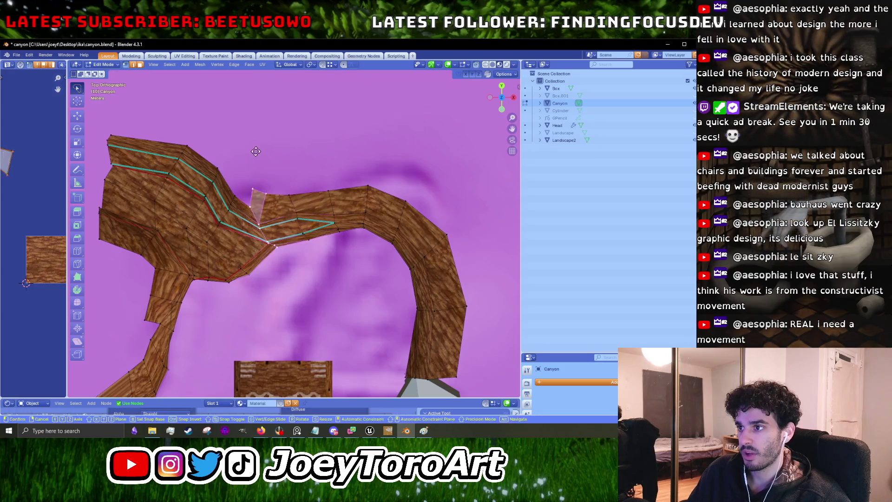
pyautogui.scroll(3, 260, 200)
# Reposition a single vertex along the canyon's inner wall edge.
pyautogui.moveTo(263, 239)
pyautogui.mouseDown()
pyautogui.moveTo(298, 279)
pyautogui.moveTo(248, 270)
pyautogui.moveTo(271, 253)
pyautogui.mouseUp()
pyautogui.press('g')
pyautogui.moveTo(252, 302)
pyautogui.mouseDown()
pyautogui.moveTo(246, 279)
pyautogui.moveTo(222, 273)
pyautogui.mouseUp()
pyautogui.click(249, 277)
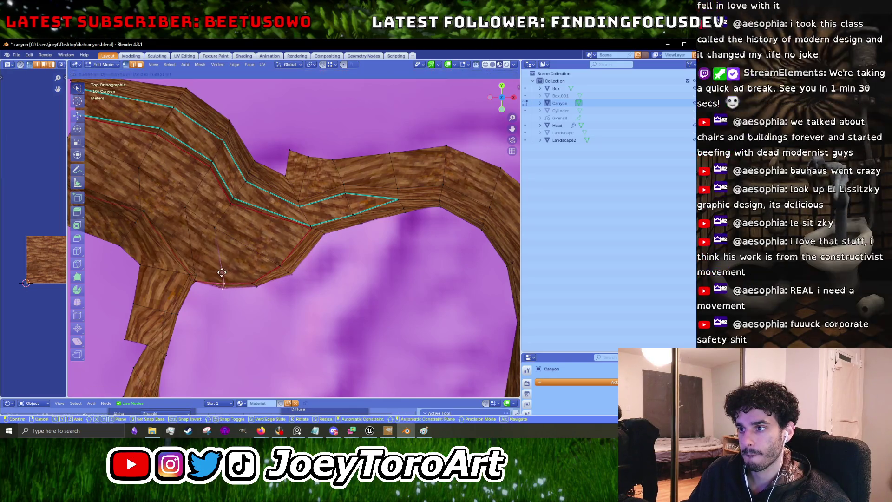
pyautogui.scroll(-3, 253, 292)
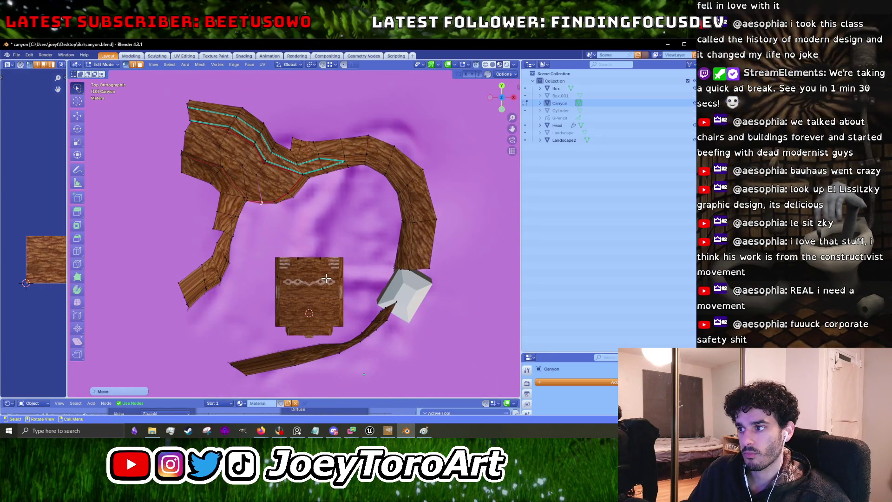
pyautogui.scroll(-2, 324, 321)
# Move the bottom-left end vertices into place, then return to Object Mode.
pyautogui.moveTo(297, 297); pyautogui.dragTo(184, 307)
pyautogui.press('g')
pyautogui.click(182, 275)
pyautogui.press('g')
pyautogui.click(191, 295)
pyautogui.scroll(3, 184, 235)
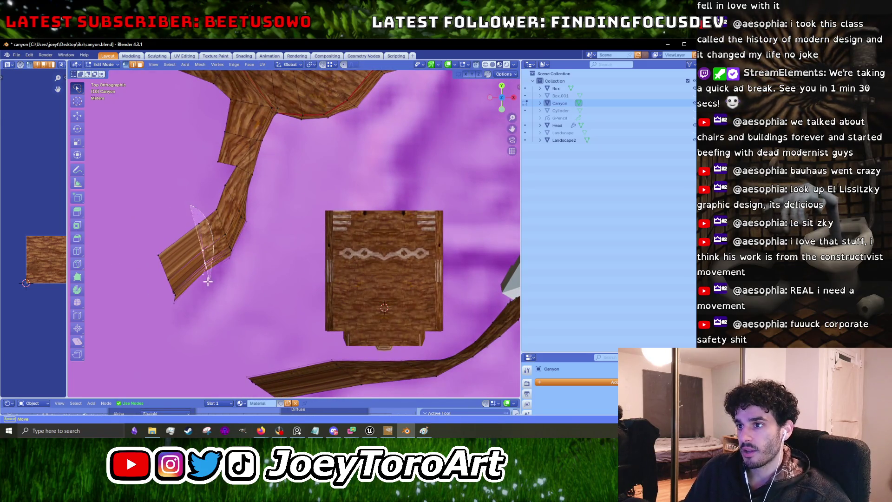
pyautogui.click(182, 243)
pyautogui.press('Tab')
pyautogui.scroll(-5, 263, 182)
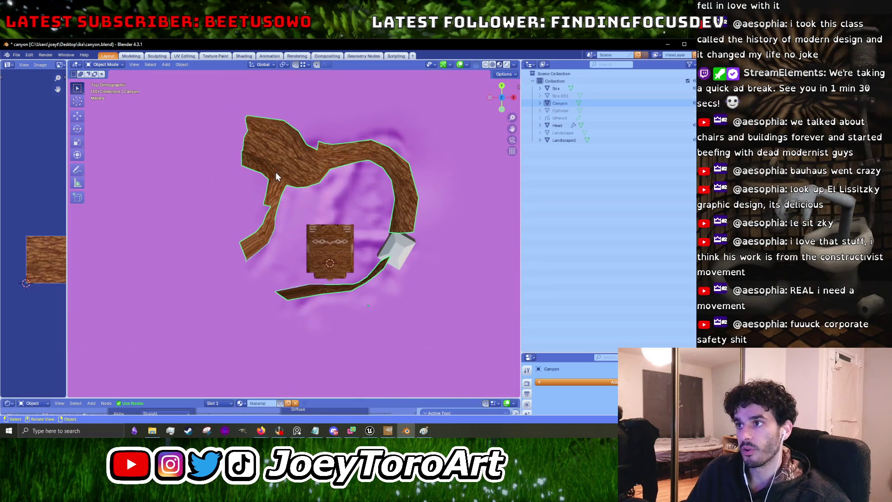
# Export the edited Canyon mesh as FBX over canyon_walls.fbx, then bring up Unreal Editor.
pyautogui.click(15, 55)
pyautogui.moveTo(37, 177)
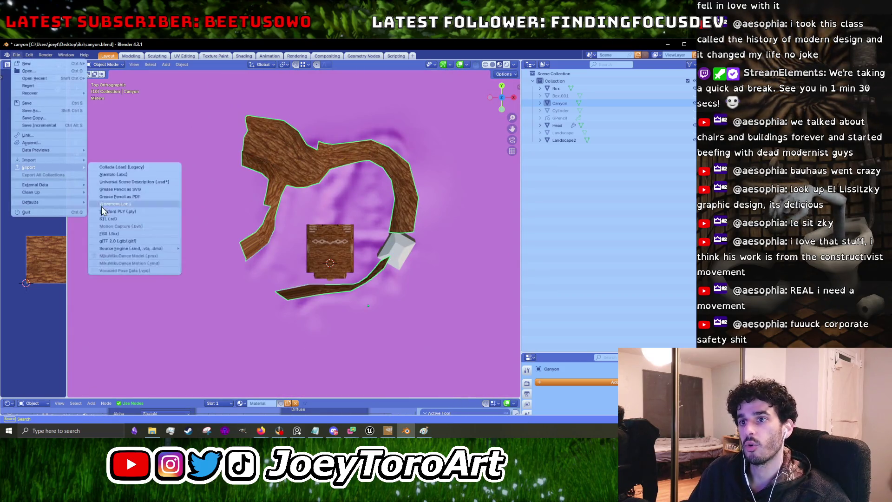
pyautogui.click(122, 234)
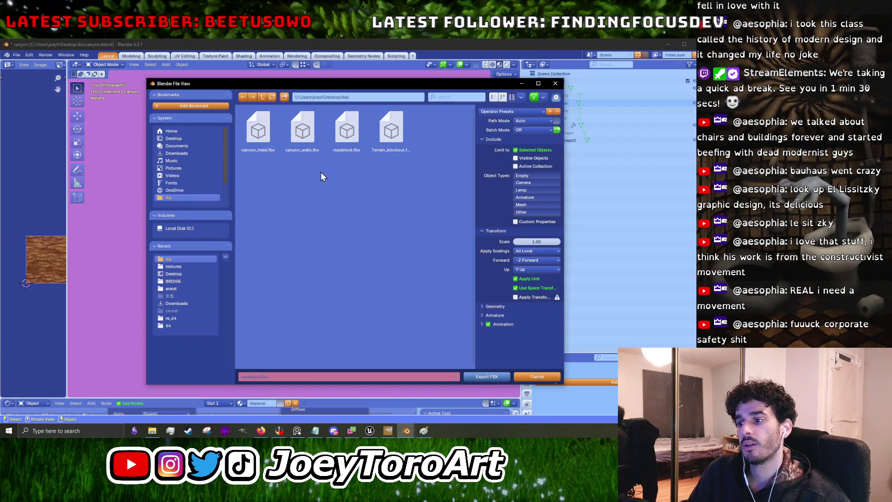
pyautogui.click(488, 376)
pyautogui.click(369, 431)
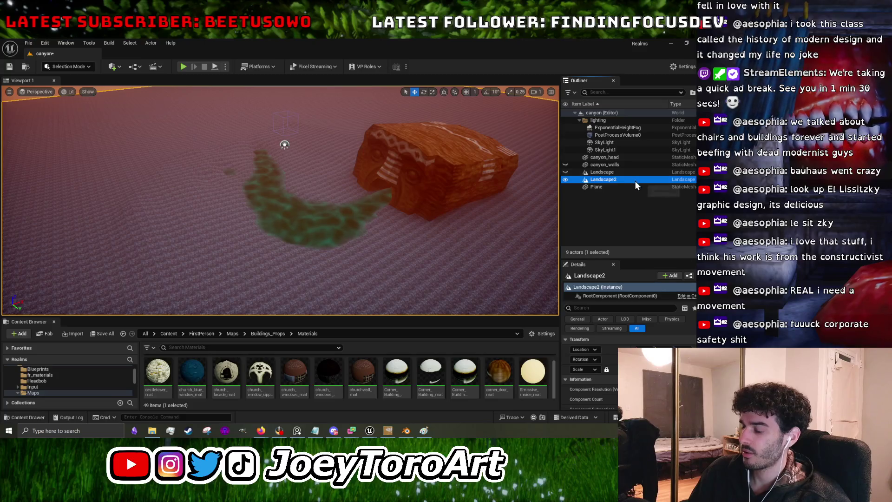
# Delete the Landscape2 actor and make canyon_walls and the Landscape visible again.
pyautogui.press('Delete')
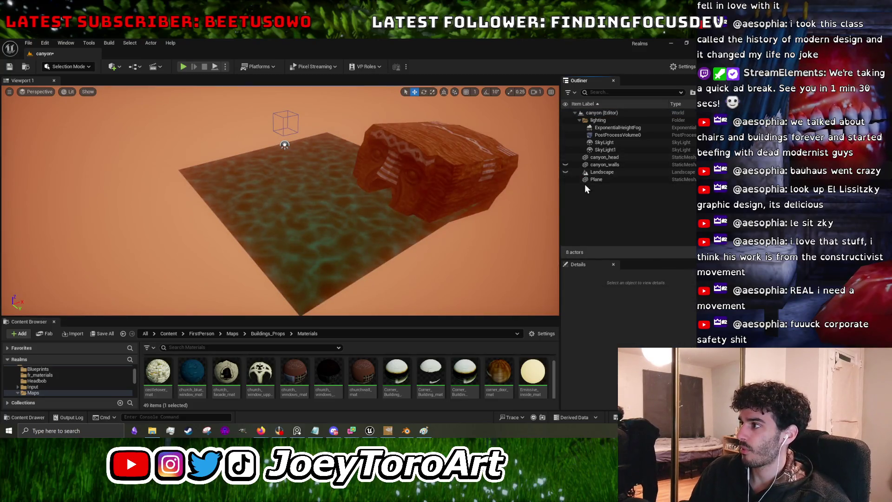
pyautogui.click(566, 172)
pyautogui.click(566, 164)
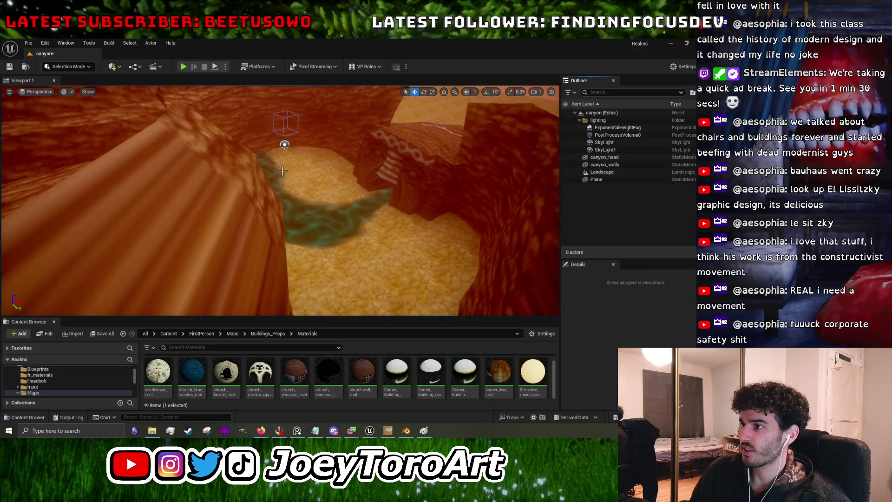
pyautogui.click(447, 224)
pyautogui.rightClick(481, 177)
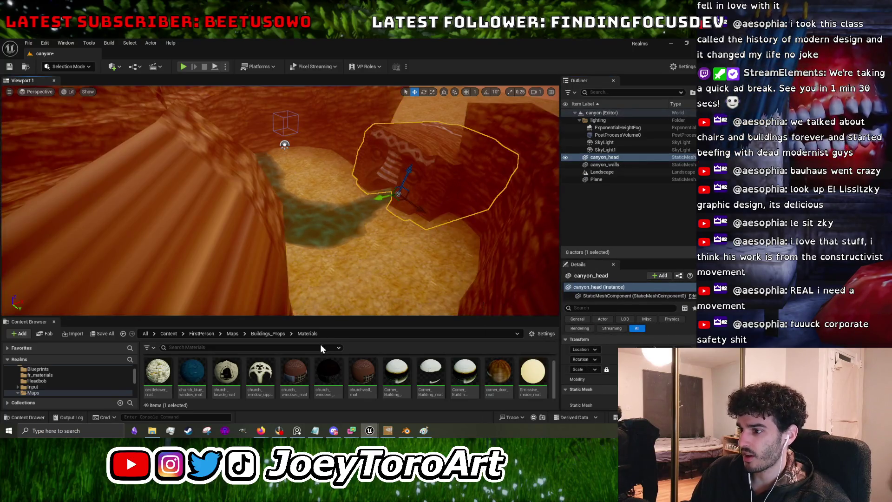
pyautogui.click(360, 258)
pyautogui.moveTo(185, 314); pyautogui.dragTo(185, 182)
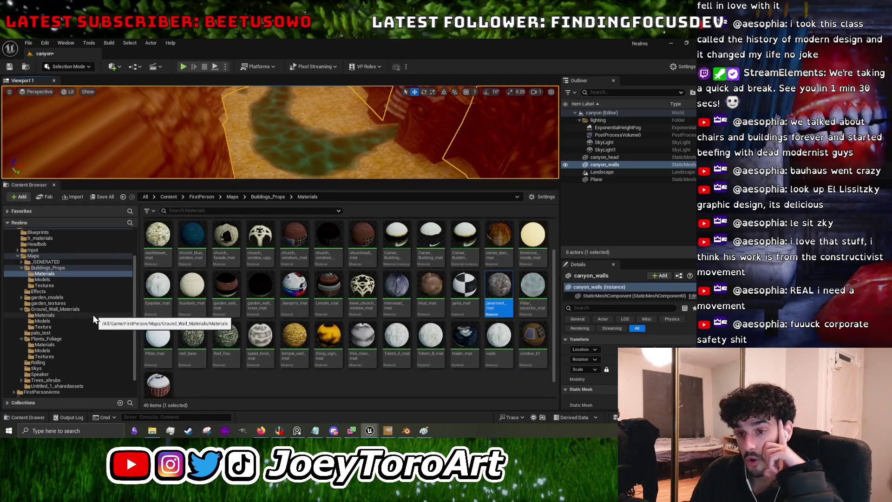
# Reimport the canyon_walls asset from the Models folder in the Content Browser.
pyautogui.click(74, 279)
pyautogui.scroll(1, 259, 257)
pyautogui.click(258, 261)
pyautogui.rightClick(258, 260)
pyautogui.click(284, 196)
# Inspect the updated canyon walls in the viewport and start a test Play.
pyautogui.moveTo(309, 180); pyautogui.dragTo(308, 330)
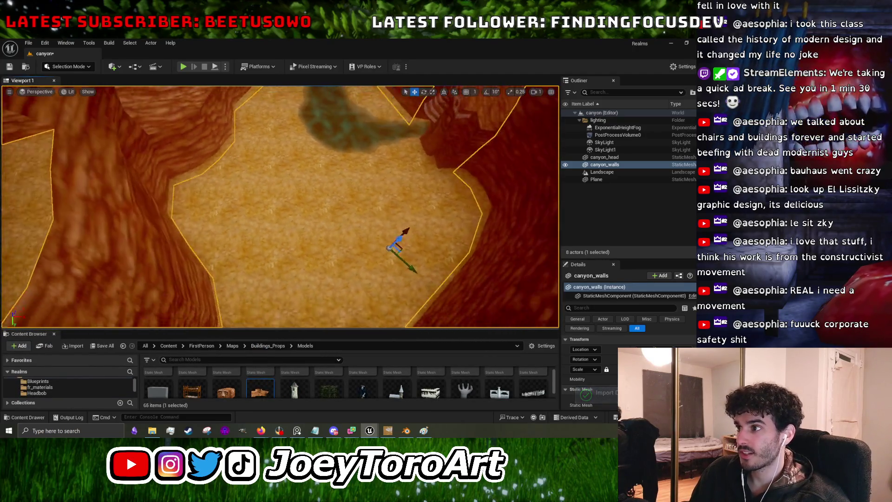
pyautogui.scroll(-5, 357, 262)
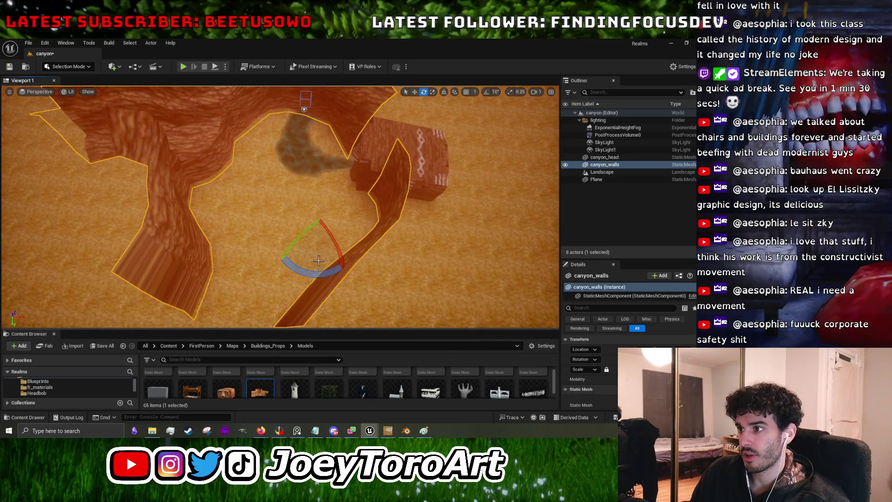
pyautogui.moveTo(313, 272)
pyautogui.mouseDown()
pyautogui.moveTo(247, 263)
pyautogui.moveTo(325, 258)
pyautogui.moveTo(297, 255)
pyautogui.moveTo(281, 174)
pyautogui.mouseUp()
pyautogui.press('w')
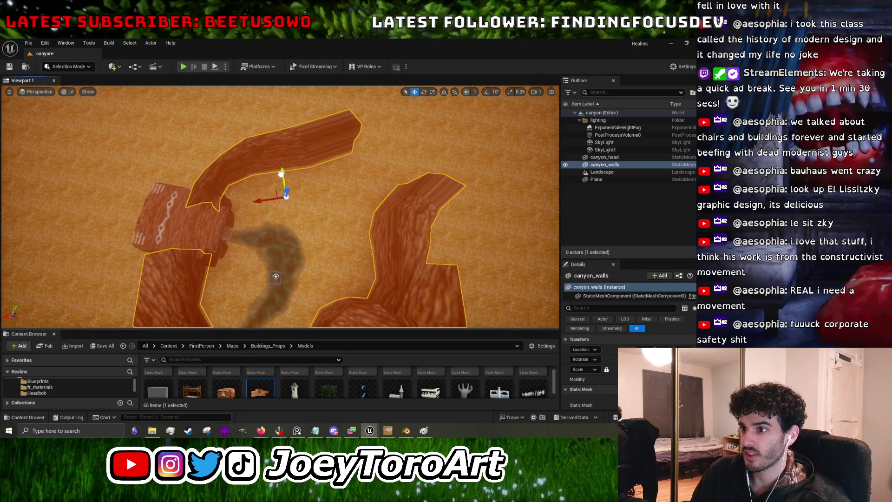
pyautogui.moveTo(322, 198); pyautogui.dragTo(322, 137)
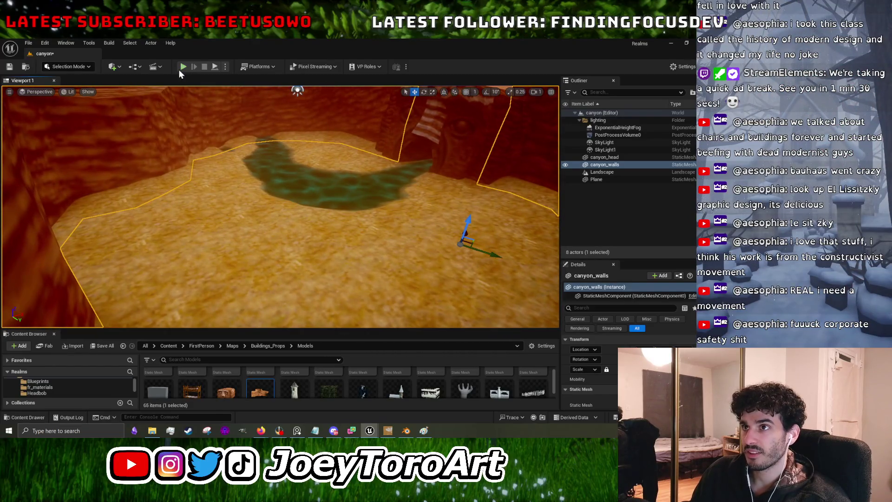
pyautogui.click(183, 67)
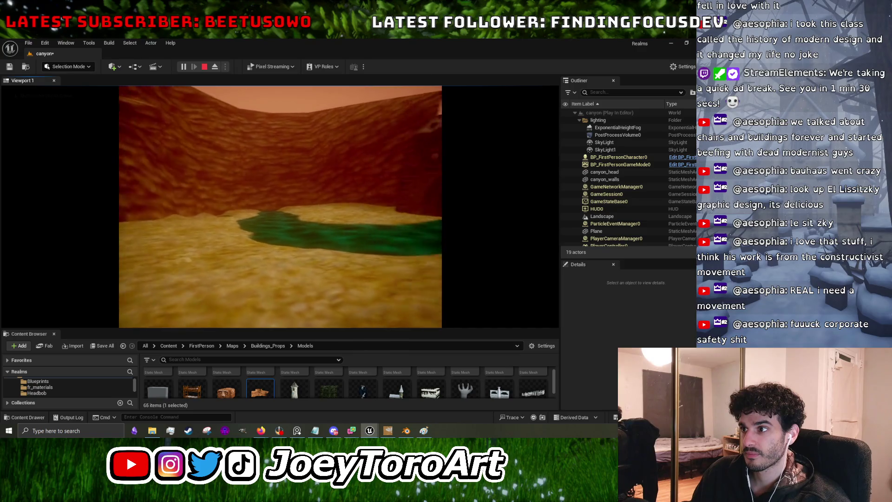
# Stop the test play with Esc and fly the camera up over the canyon floor.
pyautogui.press('Escape')
pyautogui.moveTo(280, 207)
pyautogui.mouseDown()
pyautogui.moveTo(280, 258)
pyautogui.moveTo(265, 213)
pyautogui.moveTo(293, 245)
pyautogui.mouseUp()
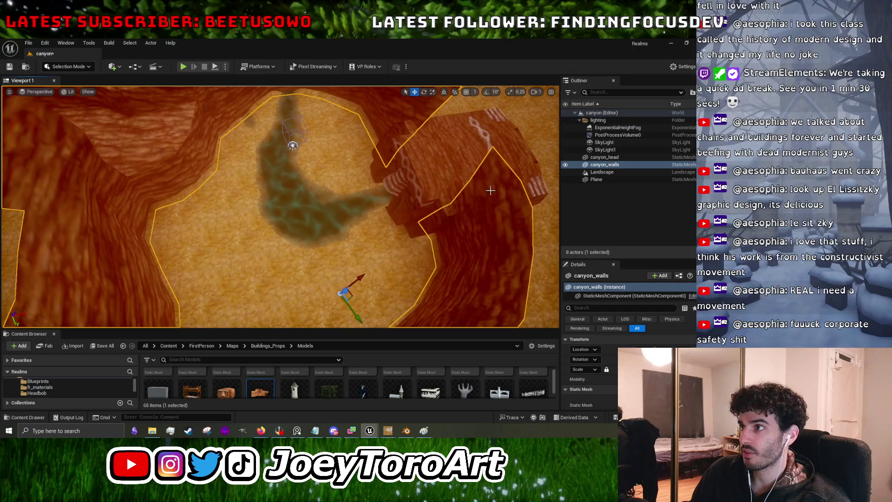
# Minimize Unreal, enter Edit Mode on the Canyon mesh, and clear the left arm's edge selection.
pyautogui.click(675, 45)
pyautogui.scroll(3, 419, 268)
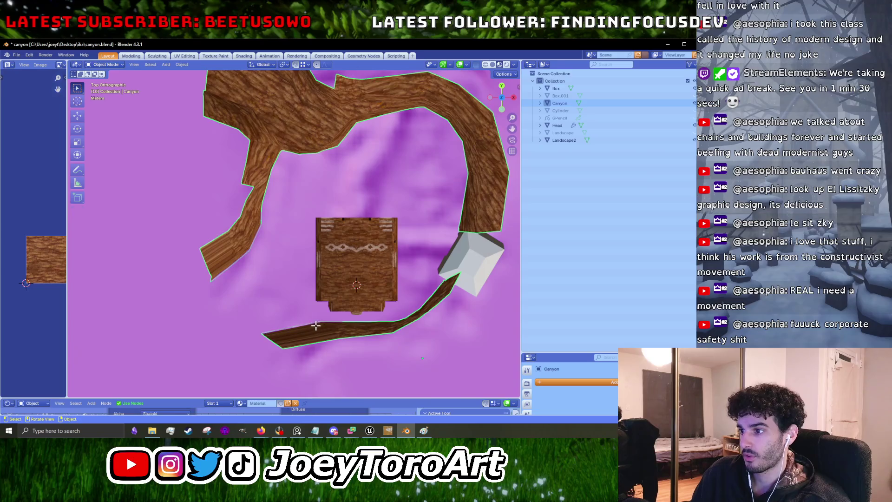
pyautogui.press('Tab')
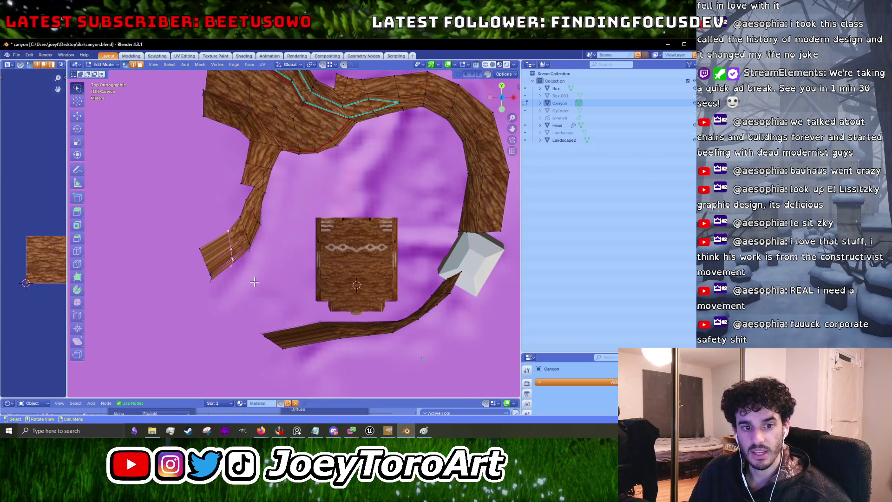
pyautogui.click(205, 247)
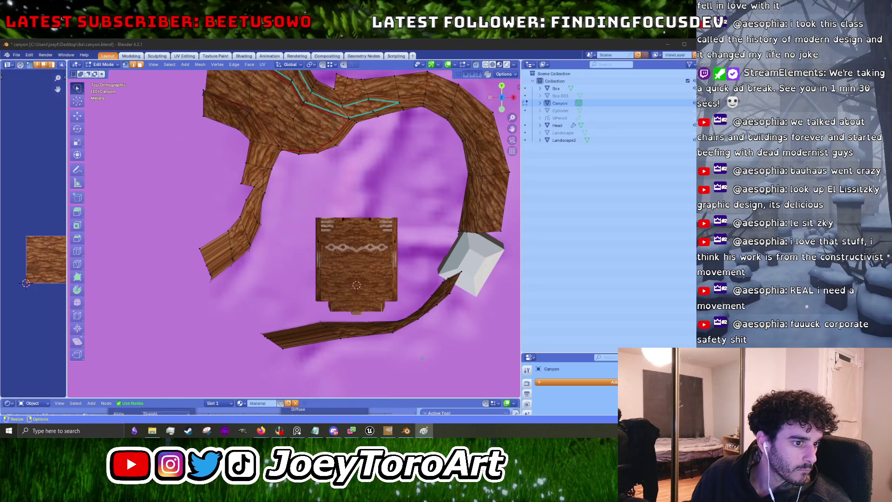
pyautogui.hotkey('alt', 'Tab')
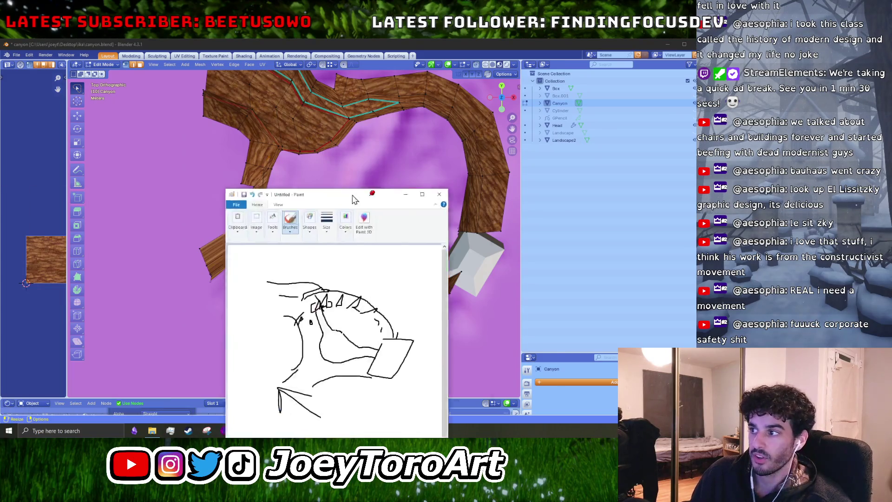
# Move the Paint sketch to the right side and zoom out to see the whole canyon.
pyautogui.moveTo(318, 195); pyautogui.dragTo(604, 62)
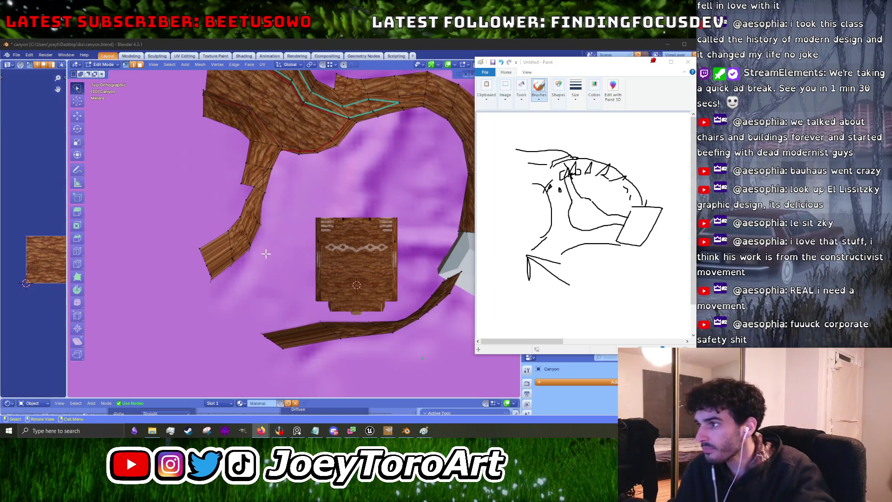
pyautogui.moveTo(376, 233)
pyautogui.mouseDown()
pyautogui.moveTo(280, 277)
pyautogui.moveTo(258, 360)
pyautogui.moveTo(144, 305)
pyautogui.moveTo(133, 264)
pyautogui.moveTo(149, 228)
pyautogui.moveTo(195, 208)
pyautogui.mouseUp()
# Nudge the path ends, then move the lower plank alone up and to the right.
pyautogui.press('g')
pyautogui.click(232, 228)
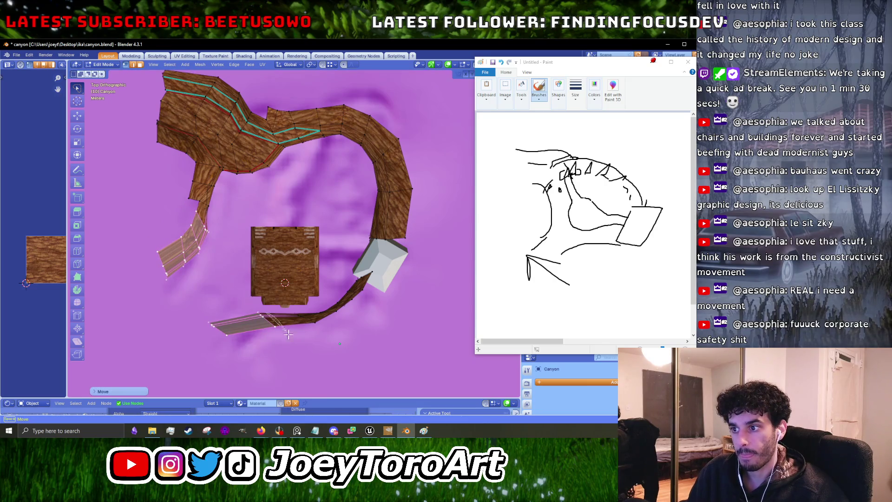
pyautogui.click(241, 326)
pyautogui.press('g')
pyautogui.click(236, 284)
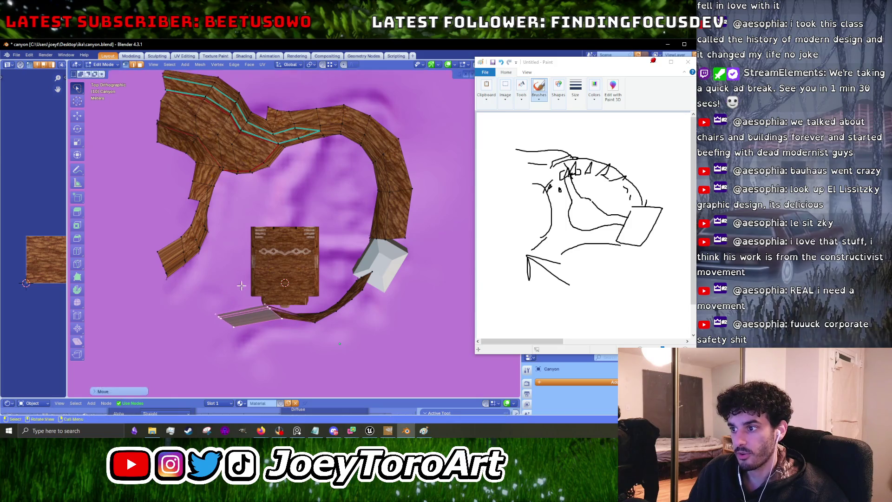
pyautogui.press('g')
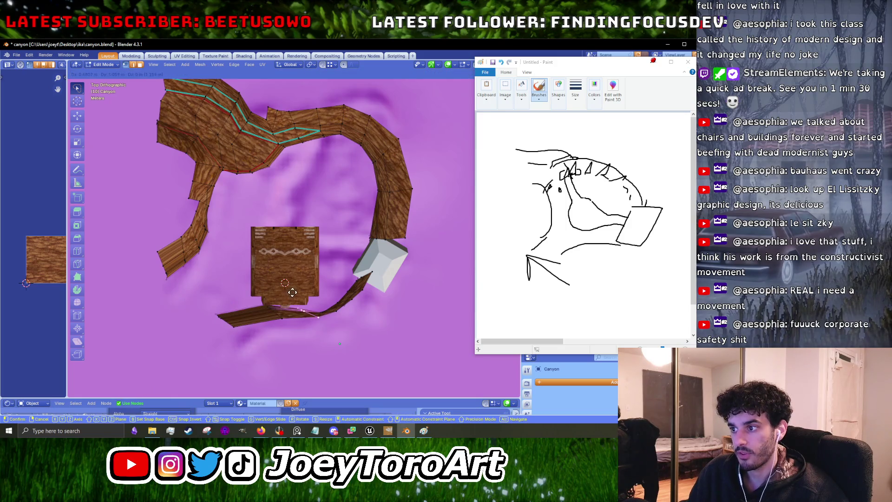
pyautogui.click(292, 292)
pyautogui.press('g')
pyautogui.click(339, 330)
# Fine-tune the lower plank's position, cancelling an accidental rotation along the way.
pyautogui.scroll(3, 351, 331)
pyautogui.moveTo(351, 331); pyautogui.dragTo(328, 284)
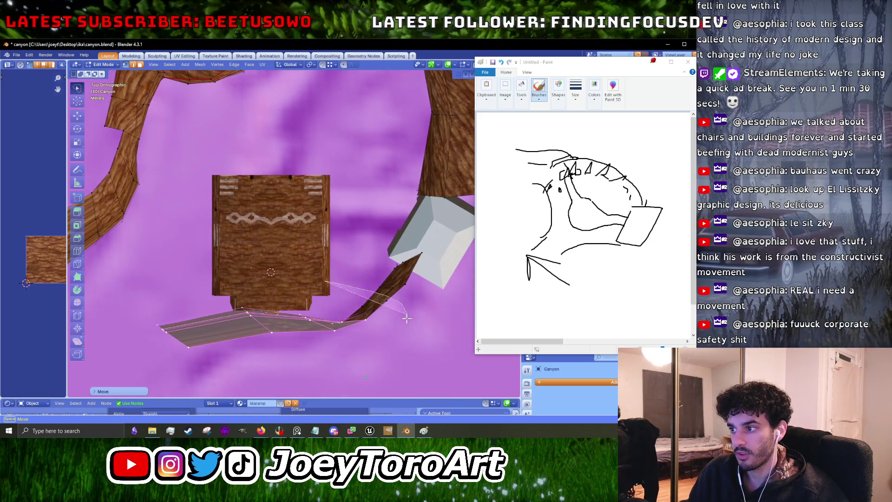
pyautogui.press('Escape')
pyautogui.press('g')
pyautogui.click(299, 276)
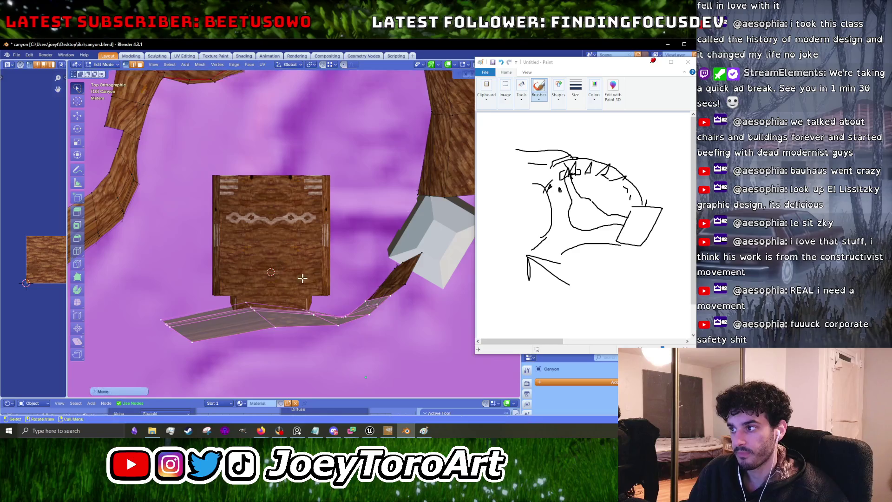
pyautogui.scroll(-1, 331, 260)
pyautogui.press('g')
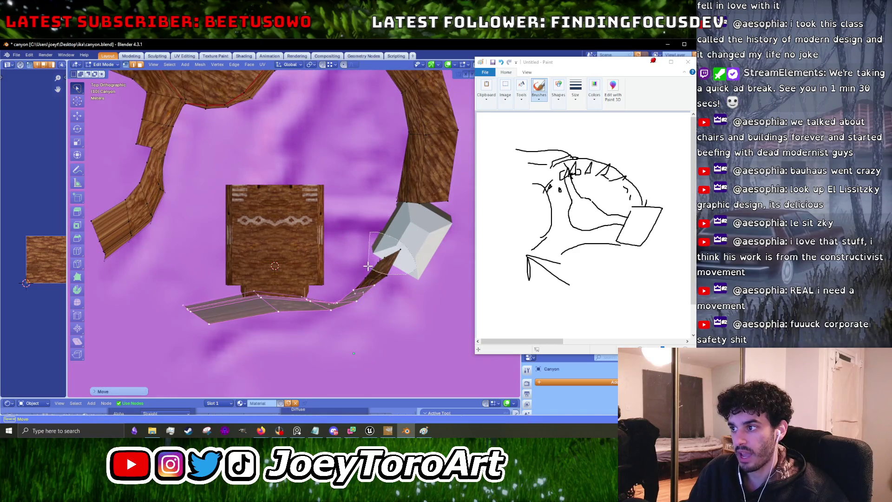
pyautogui.click(372, 260)
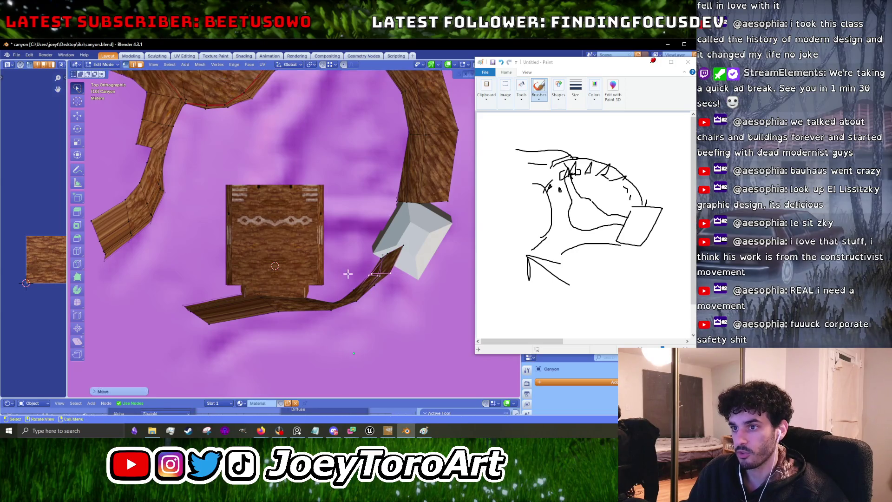
# Move the left plank's end edge outward and extrude it into new faces.
pyautogui.moveTo(347, 273); pyautogui.dragTo(292, 288)
pyautogui.moveTo(198, 223); pyautogui.dragTo(223, 274)
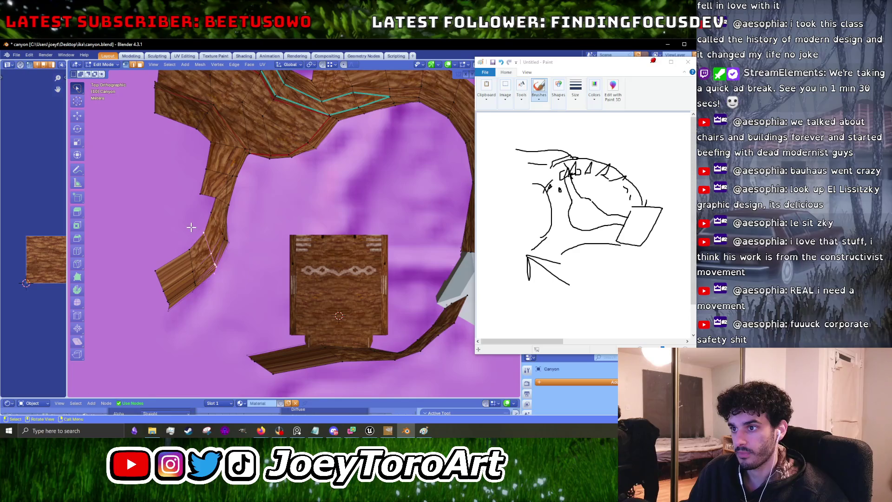
pyautogui.press('g')
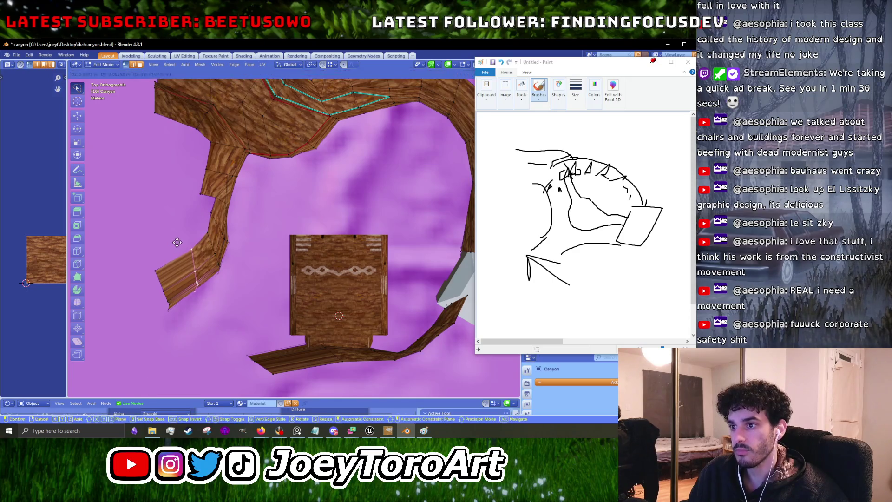
pyautogui.click(138, 272)
pyautogui.scroll(-4, 144, 270)
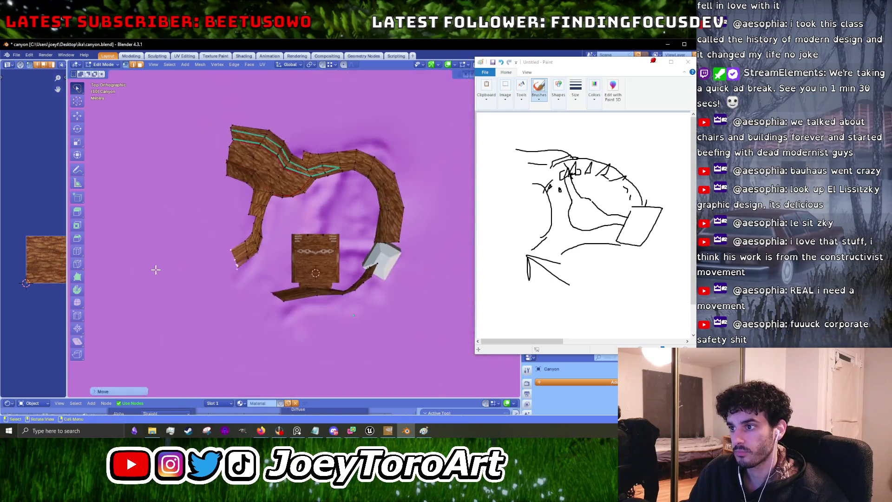
pyautogui.scroll(2, 268, 250)
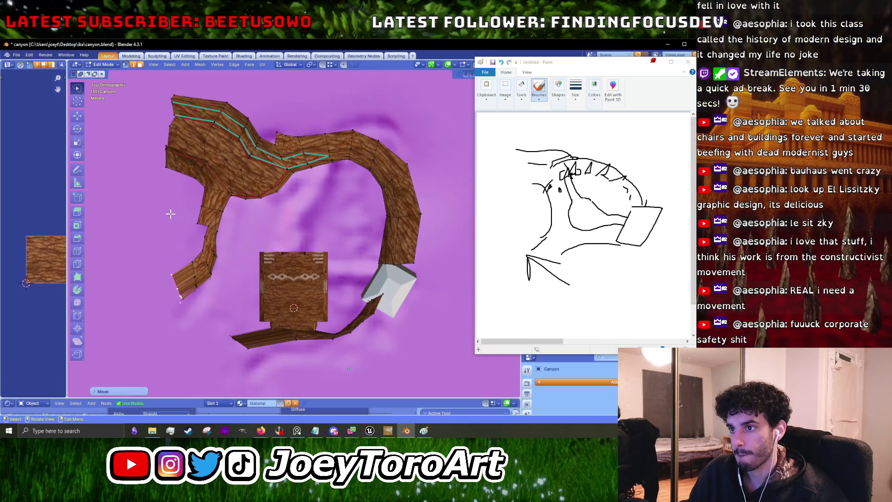
pyautogui.press('e')
pyautogui.click(145, 249)
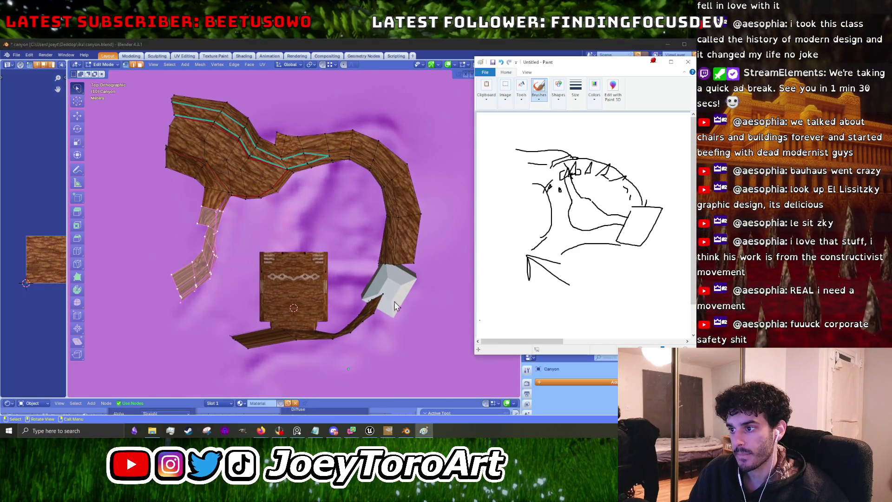
pyautogui.moveTo(304, 287)
pyautogui.mouseDown()
pyautogui.moveTo(295, 269)
pyautogui.moveTo(277, 264)
pyautogui.mouseUp()
# Dissolve the selected edges and a vertical edge loop on the wall.
pyautogui.press('x')
pyautogui.click(247, 248)
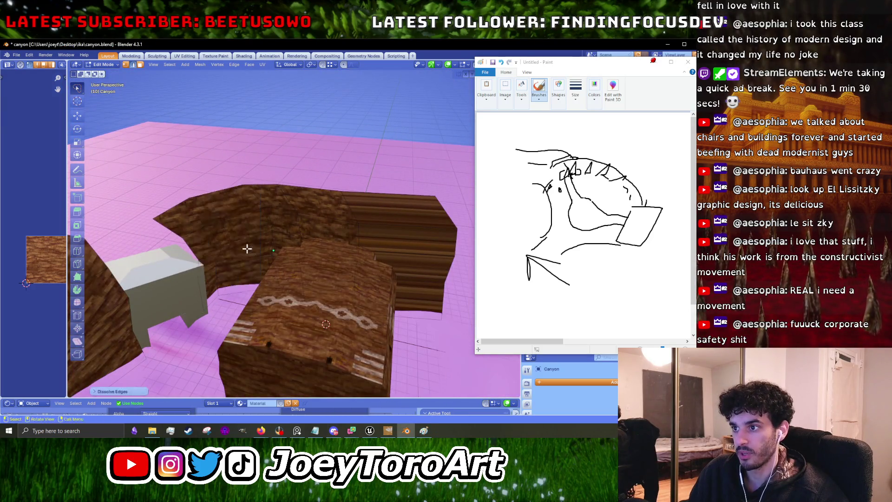
pyautogui.moveTo(438, 296)
pyautogui.mouseDown()
pyautogui.moveTo(369, 289)
pyautogui.moveTo(325, 269)
pyautogui.mouseUp()
pyautogui.keyDown('alt'); pyautogui.click(273, 241); pyautogui.keyUp('alt')
pyautogui.press('x')
pyautogui.click(272, 240)
pyautogui.press('KP_7')
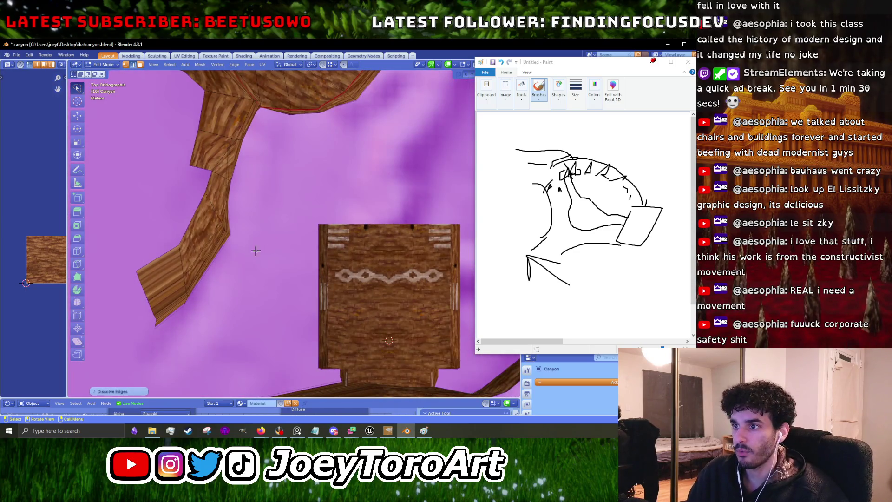
# From the top view, rotate and reposition the selected end faces.
pyautogui.scroll(-3, 160, 259)
pyautogui.click(159, 259)
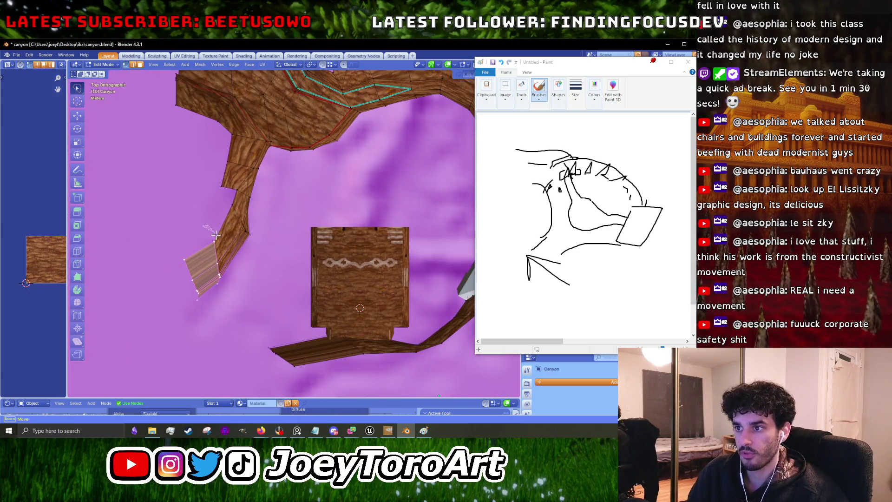
pyautogui.press('r')
pyautogui.click(256, 274)
pyautogui.press('g')
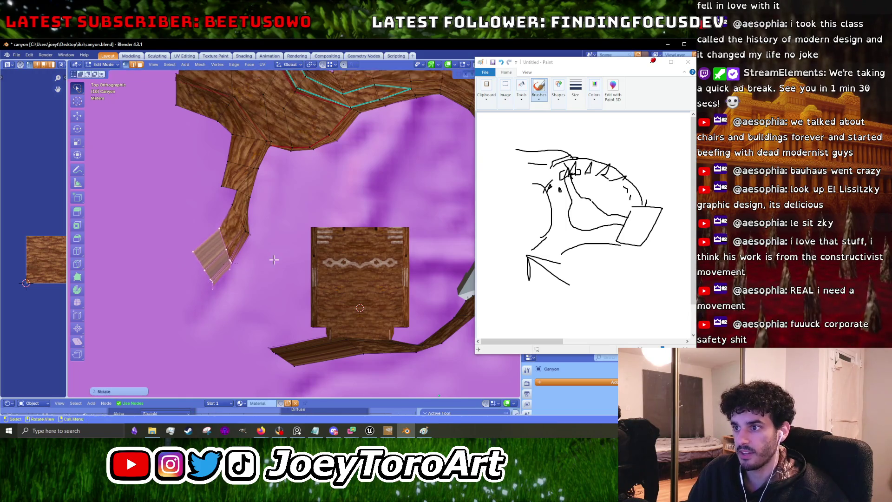
pyautogui.click(279, 259)
# Move the short edge at the plank's end, then frame the whole canyon in Object Mode.
pyautogui.moveTo(358, 275); pyautogui.dragTo(402, 318)
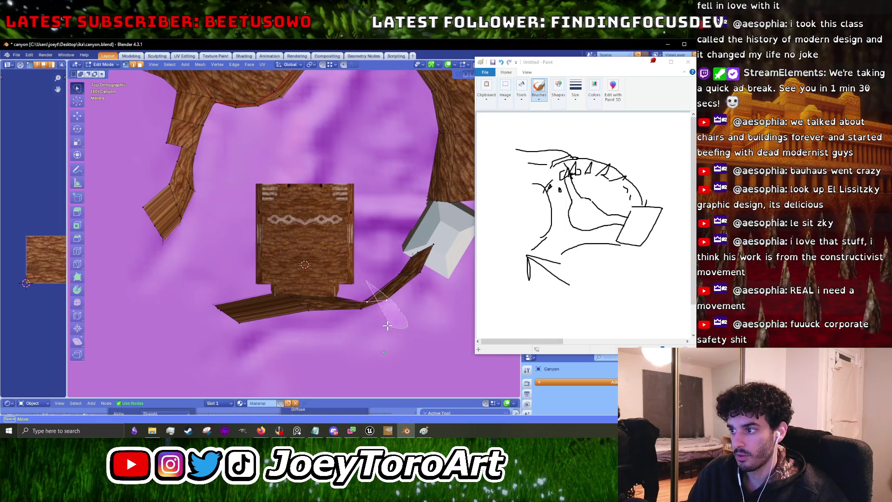
pyautogui.press('g')
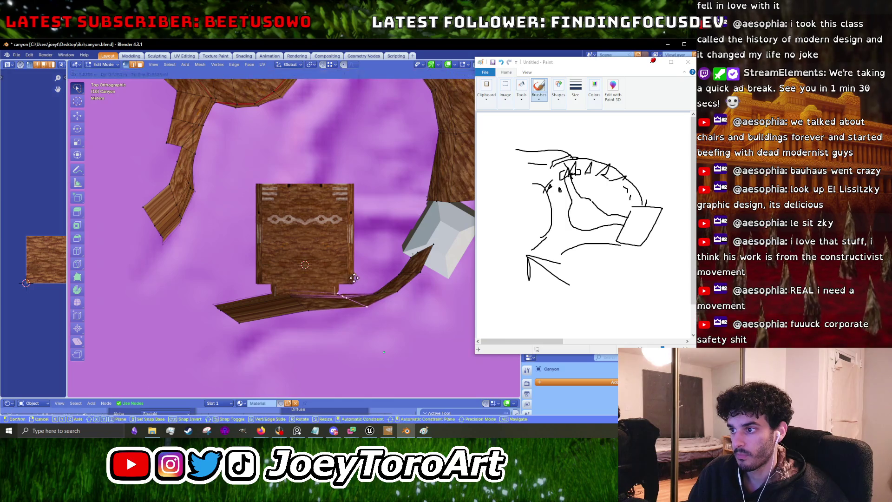
pyautogui.click(260, 260)
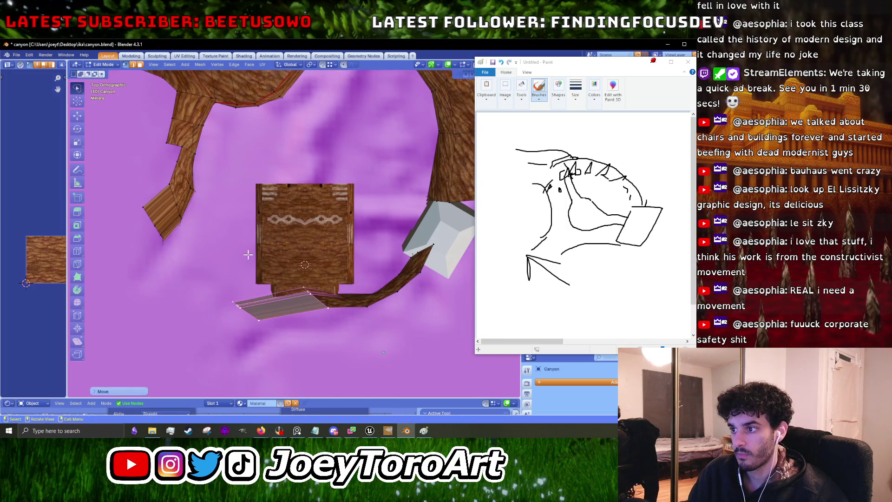
pyautogui.press('Tab')
pyautogui.press('KP_Decimal')
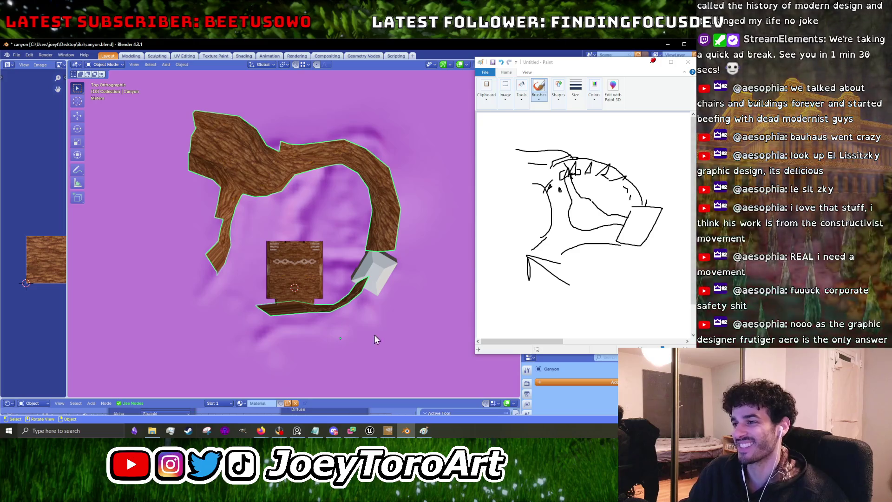
pyautogui.scroll(3, 391, 343)
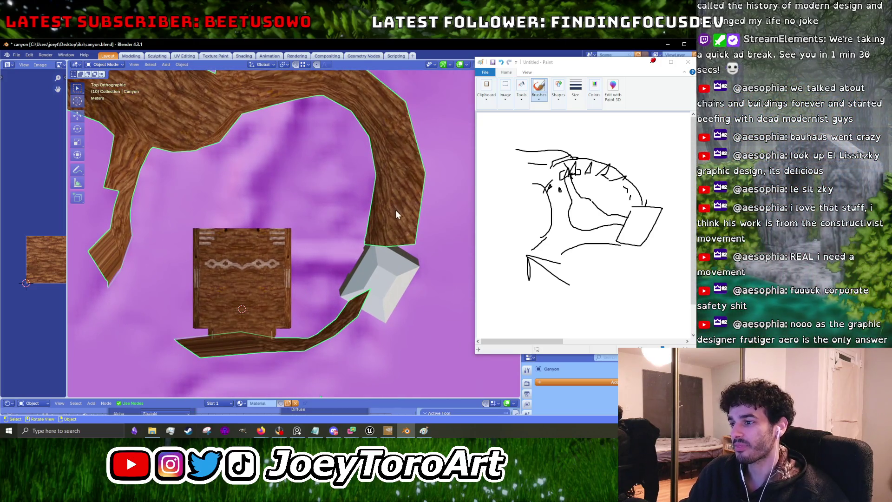
# Scale the flat end piece below the box and place it under the wooden box.
pyautogui.press('Tab')
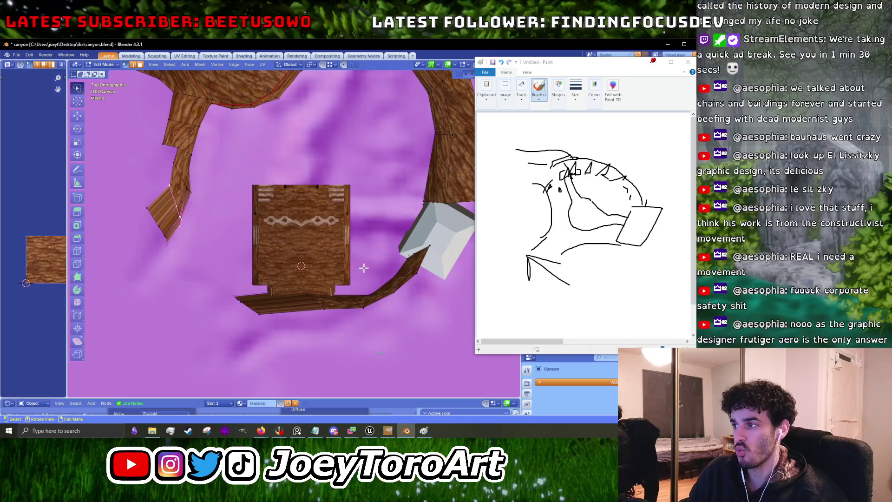
pyautogui.moveTo(380, 237)
pyautogui.mouseDown()
pyautogui.moveTo(460, 335)
pyautogui.moveTo(160, 298)
pyautogui.moveTo(163, 233)
pyautogui.mouseUp()
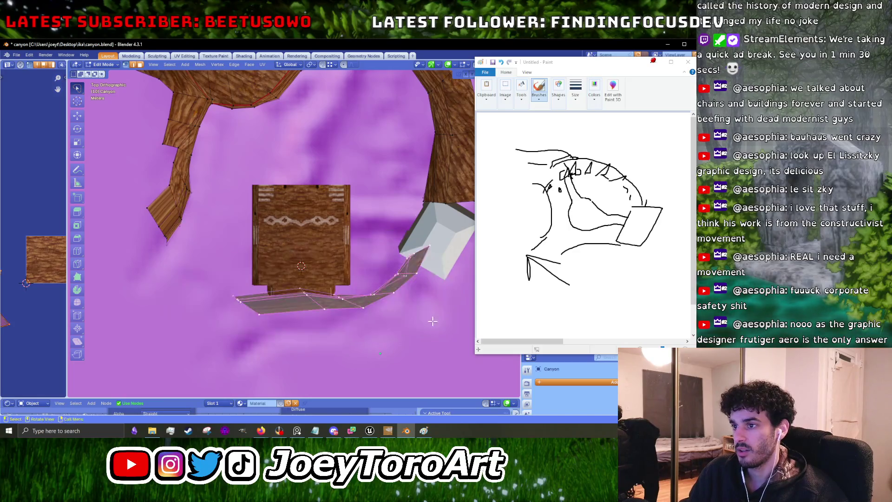
pyautogui.press('s')
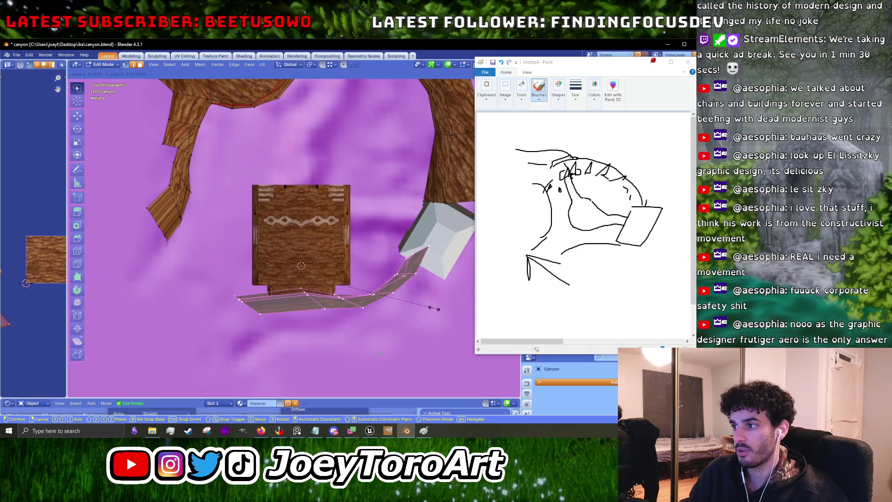
pyautogui.click(433, 309)
pyautogui.rightClick(382, 266)
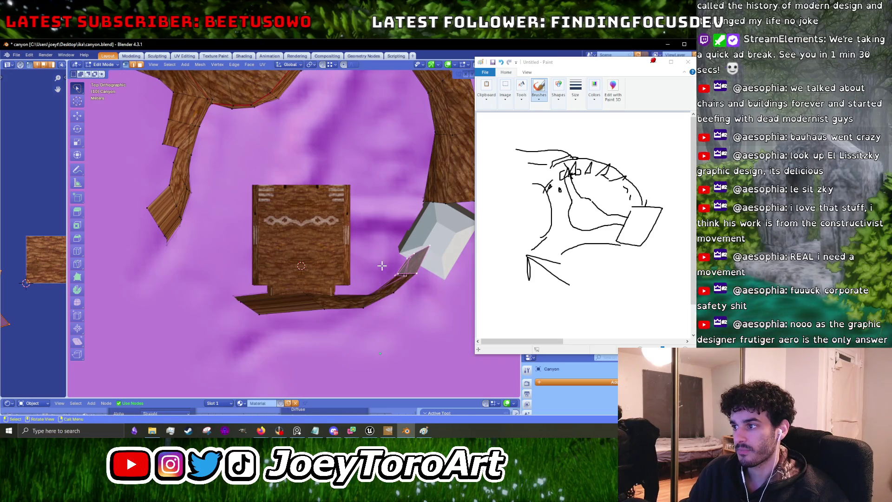
pyautogui.click(328, 307)
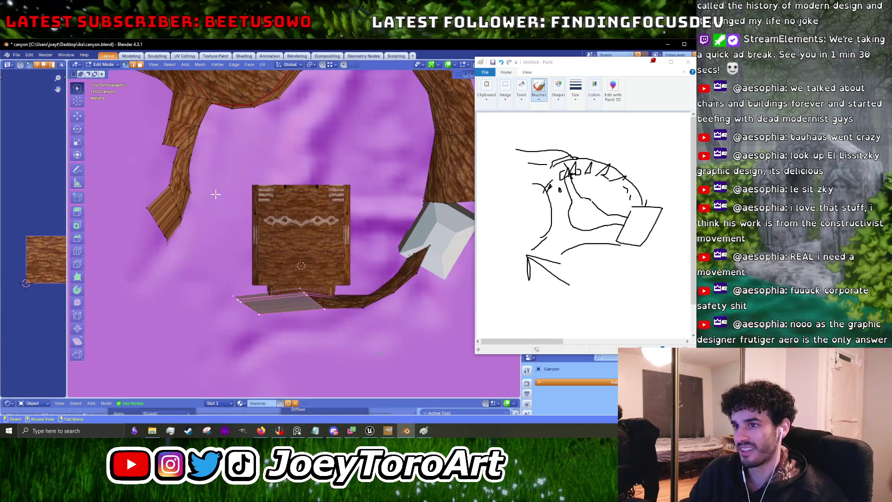
pyautogui.scroll(-2, 234, 236)
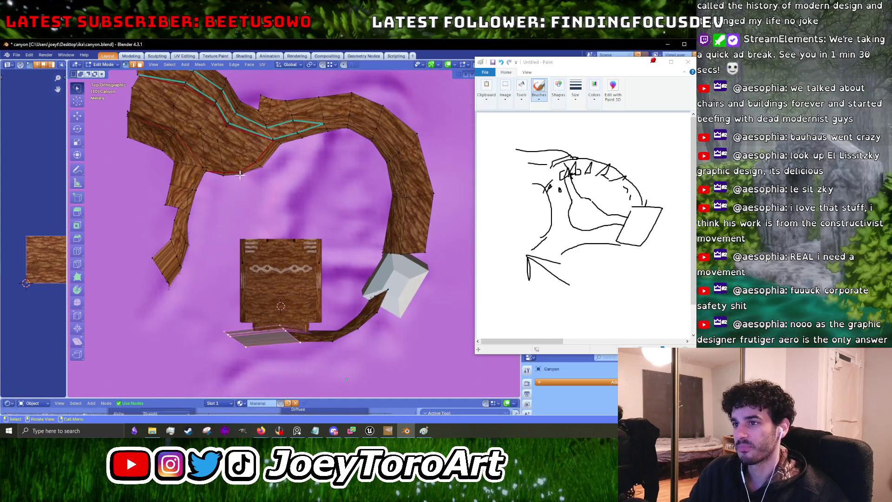
pyautogui.press('Tab')
pyautogui.click(17, 55)
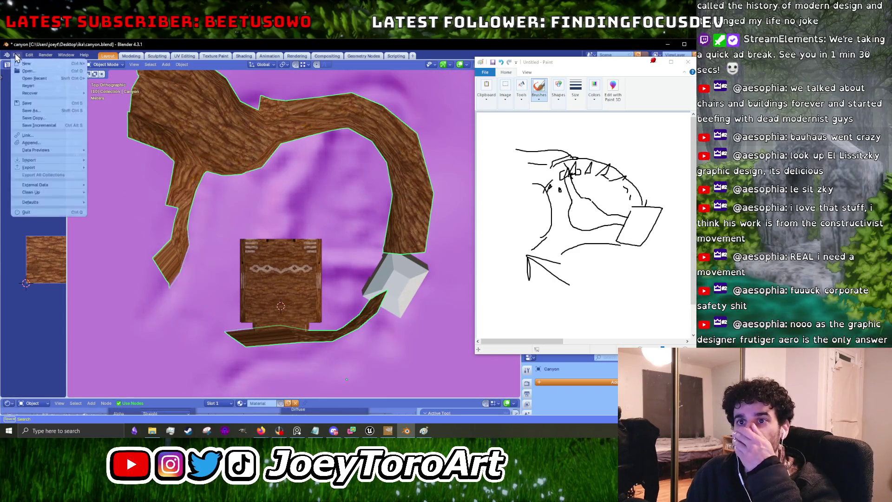
# Export the Canyon mesh as FBX over canyon_walls.fbx and bring Unreal Engine forward.
pyautogui.moveTo(35, 168)
pyautogui.click(119, 236)
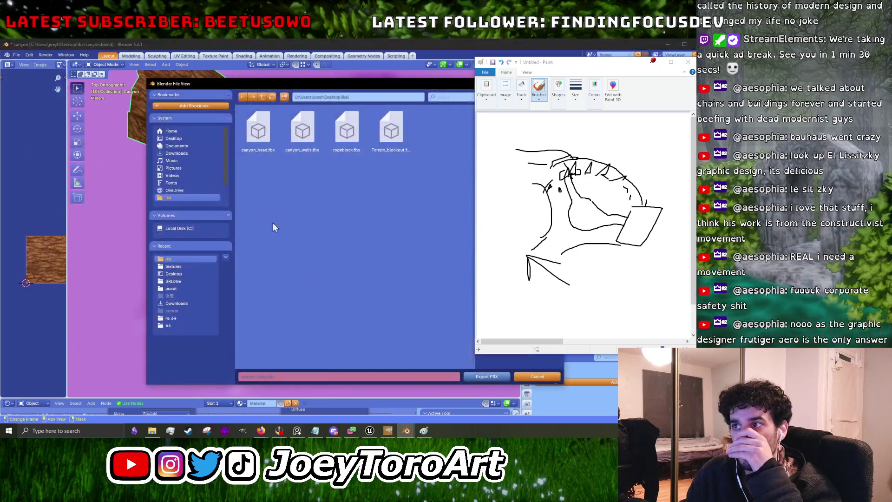
pyautogui.moveTo(370, 88); pyautogui.dragTo(295, 87)
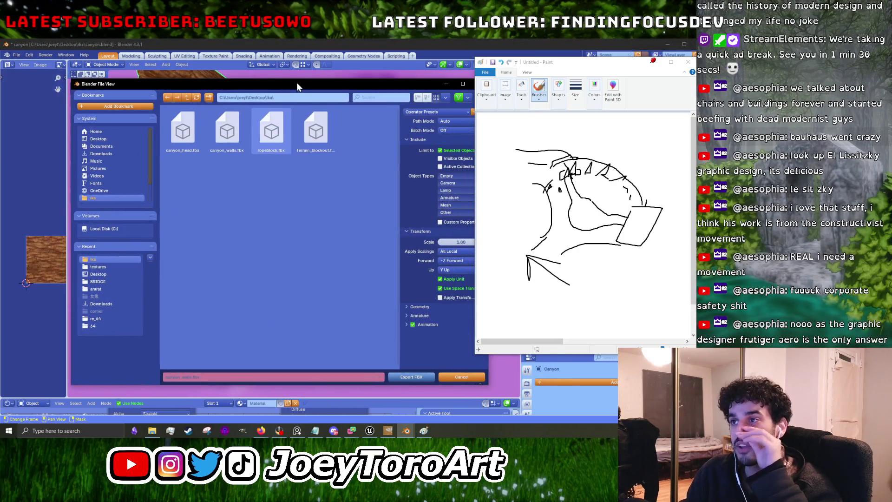
pyautogui.click(397, 376)
pyautogui.click(370, 430)
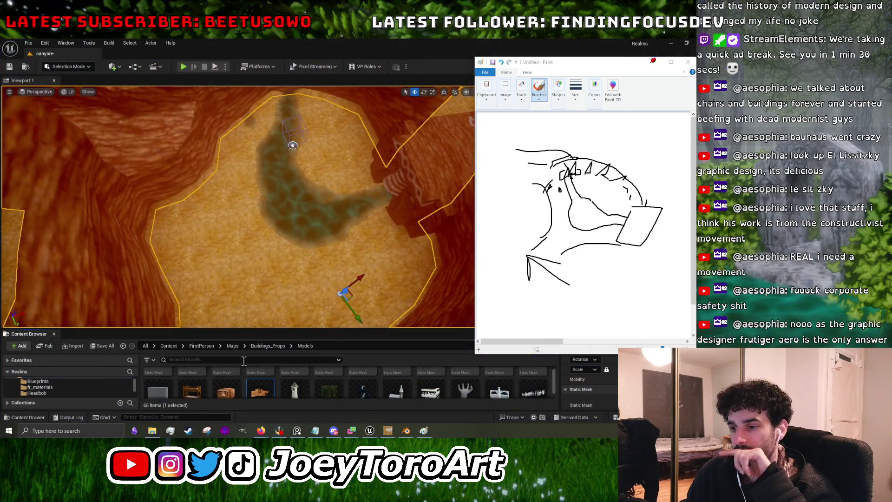
# Reimport the updated canyon_walls asset and angle the view over the canyon.
pyautogui.rightClick(261, 389)
pyautogui.click(310, 160)
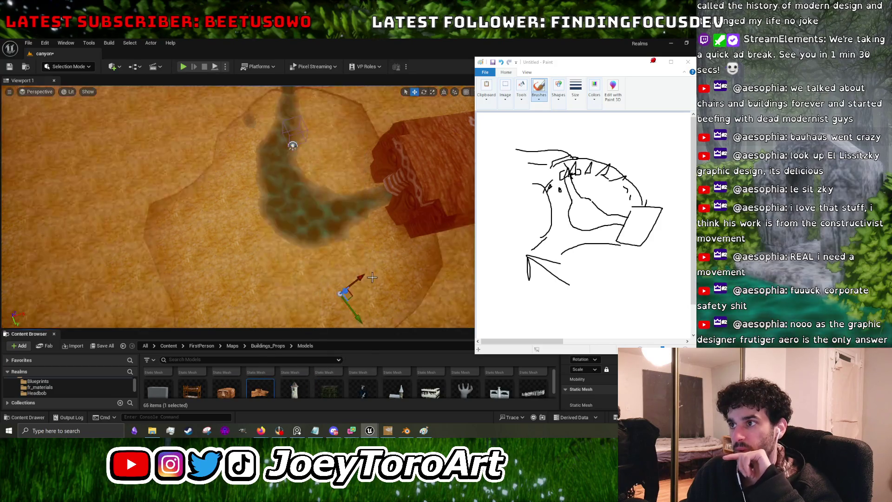
pyautogui.moveTo(368, 276)
pyautogui.mouseDown()
pyautogui.moveTo(343, 265)
pyautogui.moveTo(367, 288)
pyautogui.moveTo(353, 279)
pyautogui.moveTo(384, 272)
pyautogui.mouseUp()
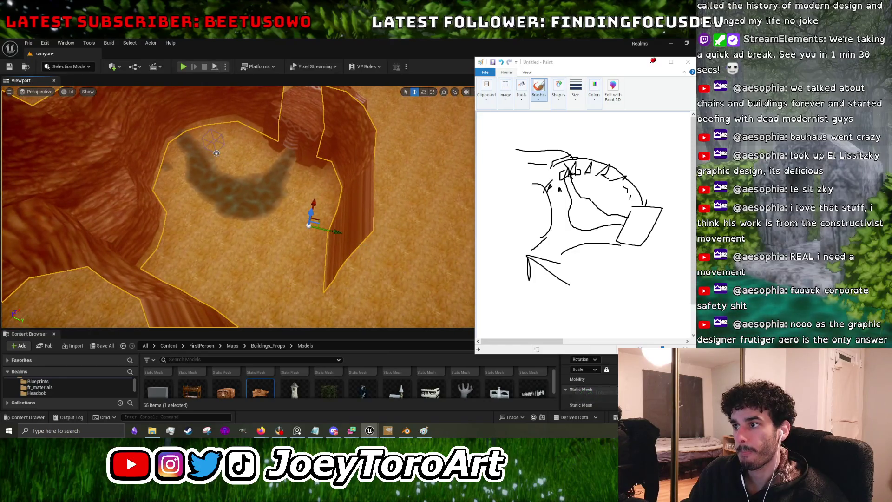
pyautogui.moveTo(325, 259); pyautogui.dragTo(343, 261)
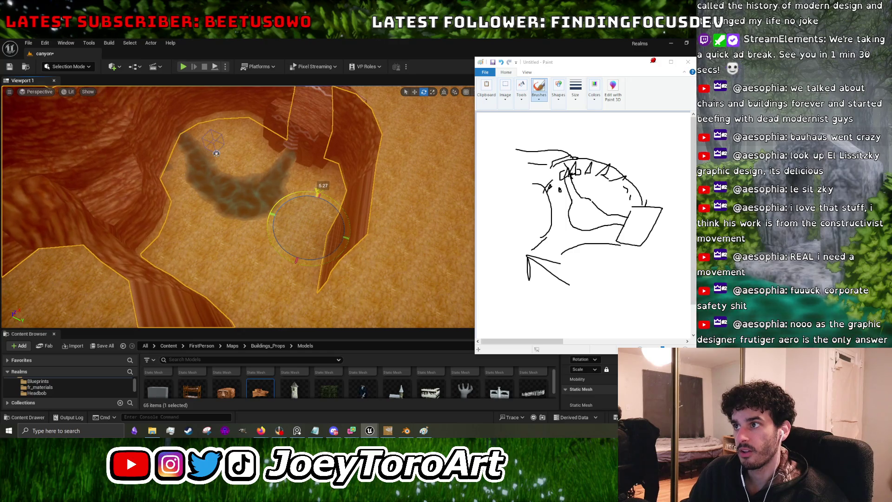
# Inspect the canyon floor from a low angle, then start a test play of the level.
pyautogui.press('w')
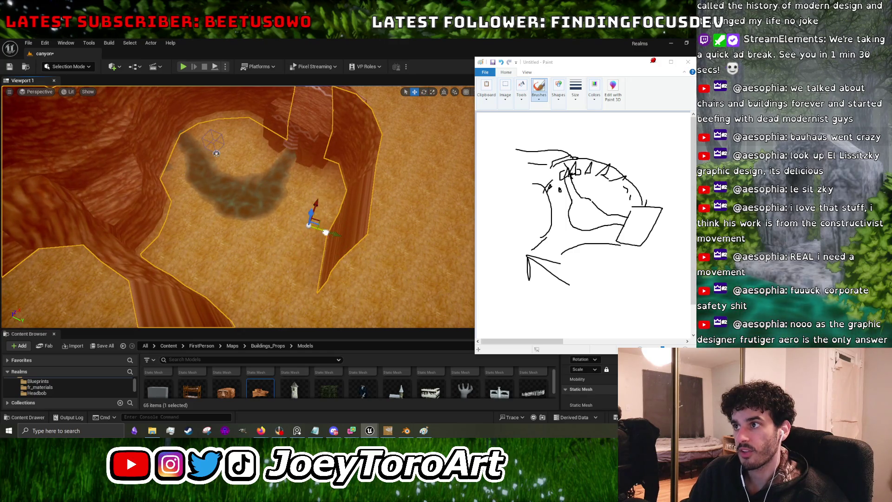
pyautogui.scroll(3, 238, 207)
pyautogui.moveTo(238, 206)
pyautogui.mouseDown()
pyautogui.moveTo(223, 168)
pyautogui.moveTo(227, 200)
pyautogui.moveTo(261, 195)
pyautogui.mouseUp()
pyautogui.moveTo(256, 121); pyautogui.dragTo(256, 122)
pyautogui.click(184, 67)
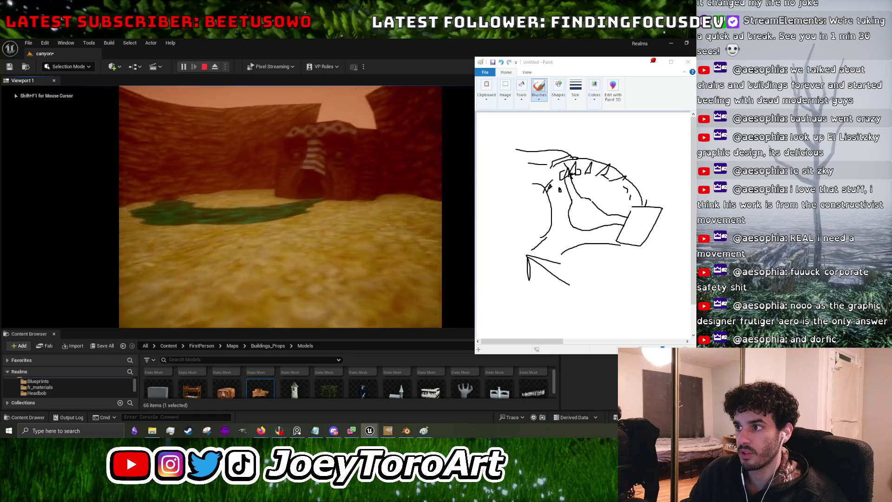
# Stop the test play and raise the splitter to enlarge the Content Browser.
pyautogui.hotkey('shift', 'F1')
pyautogui.press('Escape')
pyautogui.moveTo(181, 299); pyautogui.dragTo(180, 299)
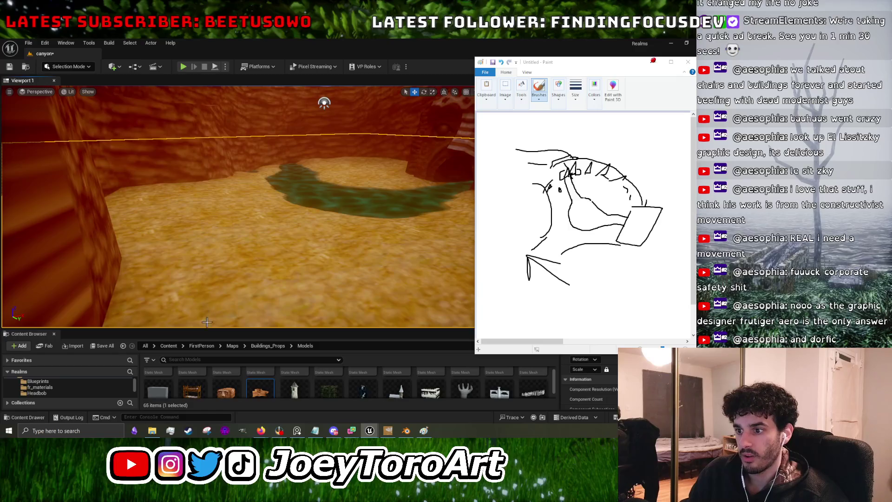
pyautogui.moveTo(205, 330); pyautogui.dragTo(223, 196)
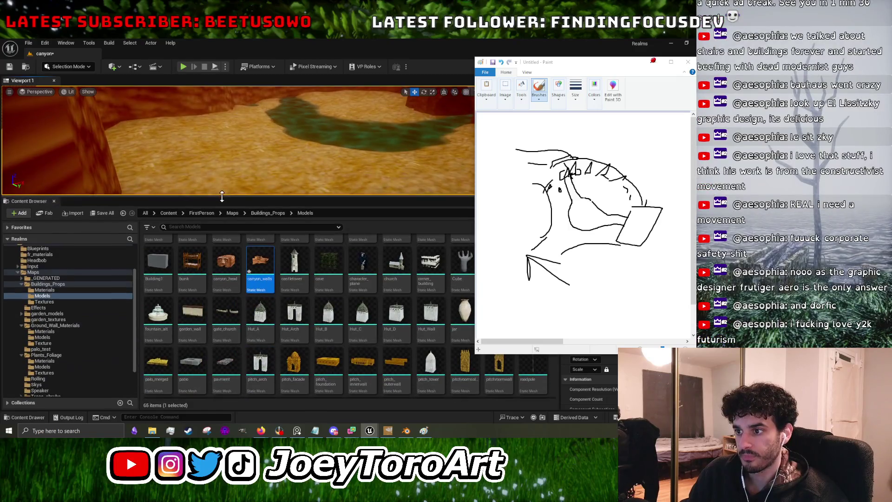
# Show the Buildings_Props materials and hide the Paint window to clear the editor.
pyautogui.click(72, 291)
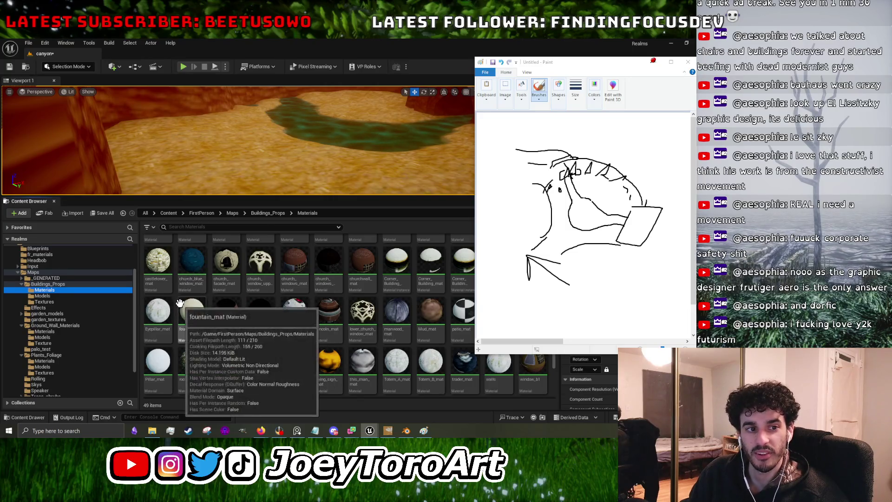
pyautogui.click(582, 73)
pyautogui.click(671, 62)
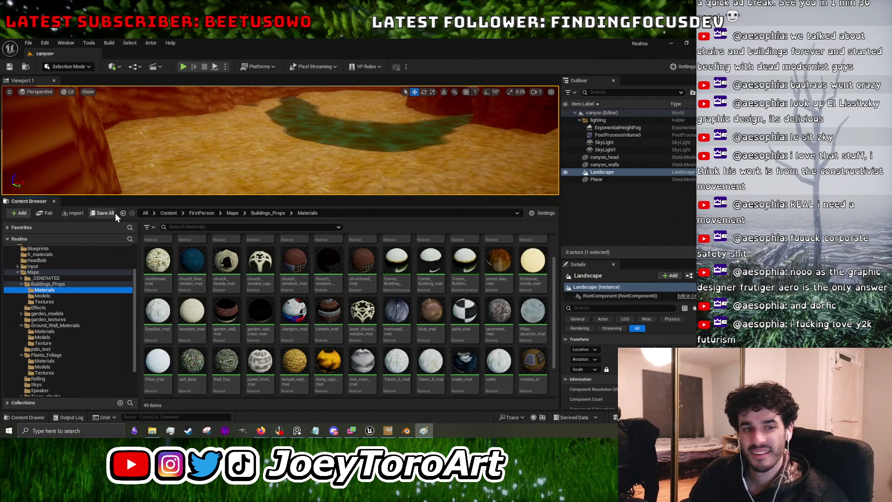
pyautogui.scroll(-2, 418, 353)
pyautogui.scroll(3, 444, 372)
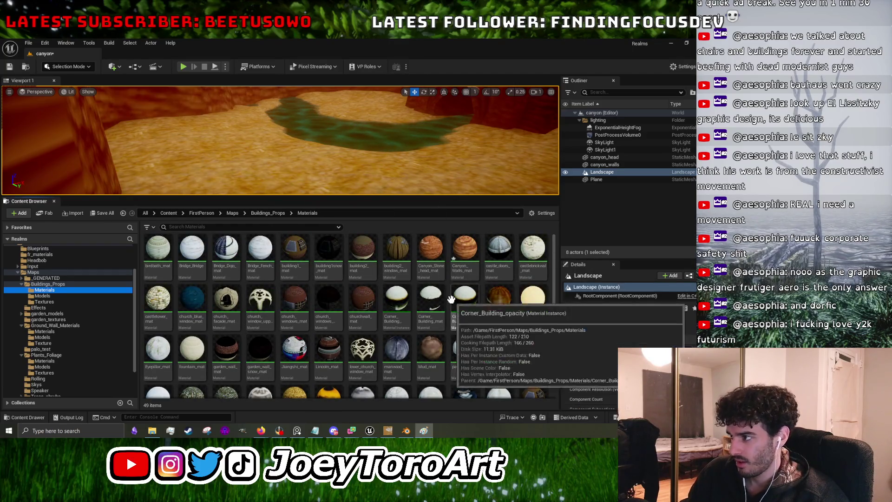
pyautogui.scroll(-2, 74, 305)
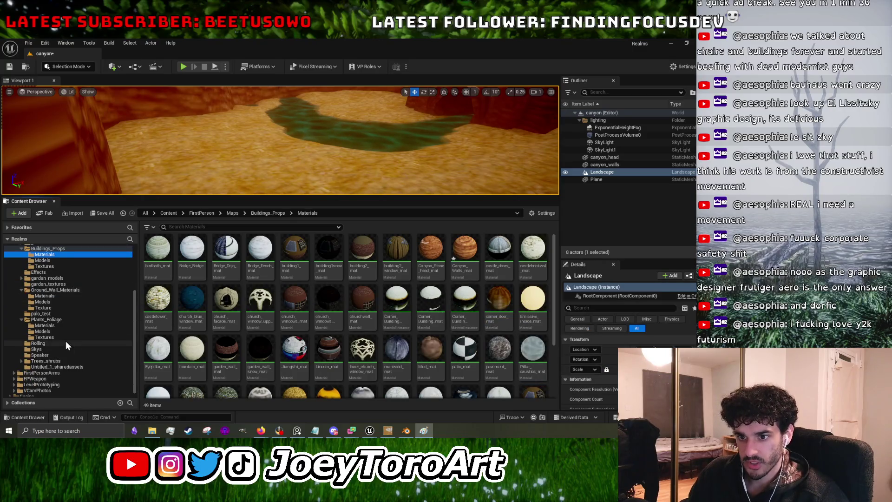
# Browse the foliage folders' textures, models and materials.
pyautogui.click(65, 341)
pyautogui.click(65, 336)
pyautogui.click(74, 331)
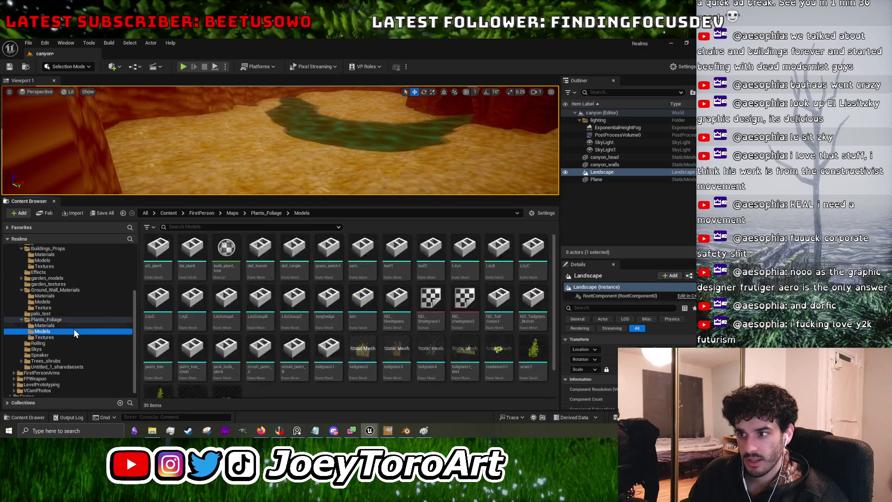
pyautogui.click(74, 325)
pyautogui.scroll(-1, 349, 359)
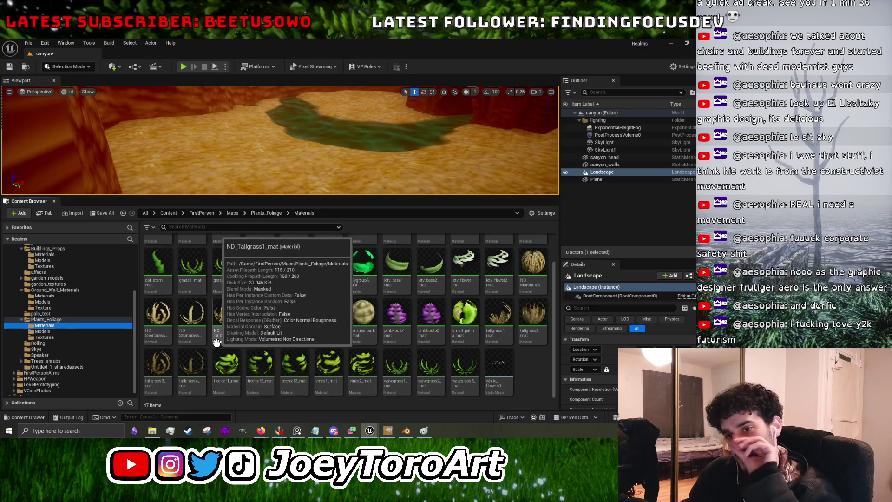
pyautogui.click(112, 338)
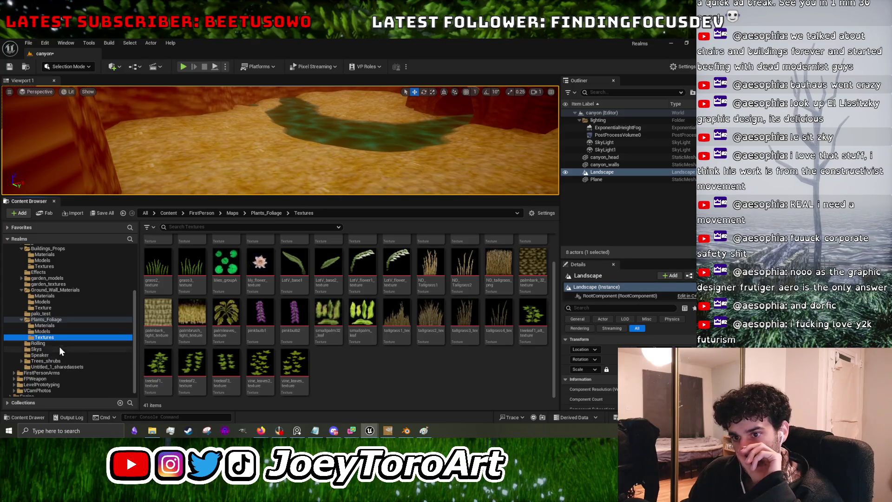
pyautogui.click(65, 332)
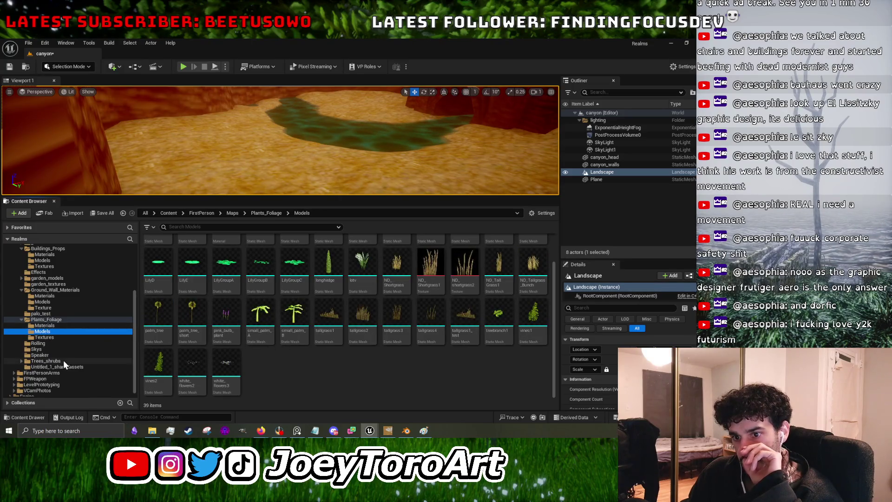
# Open Canyone_Ground_Mat from Ground_Wall_Materials > Materials in the Material Editor.
pyautogui.click(64, 290)
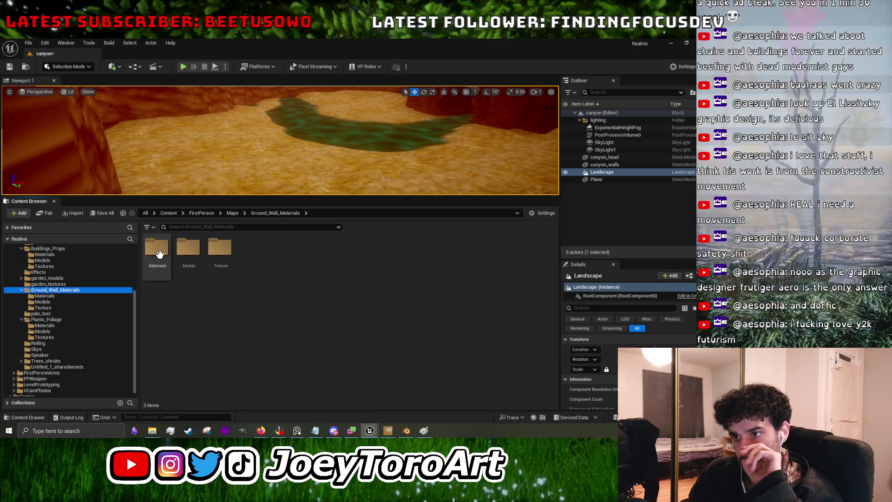
pyautogui.doubleClick(156, 248)
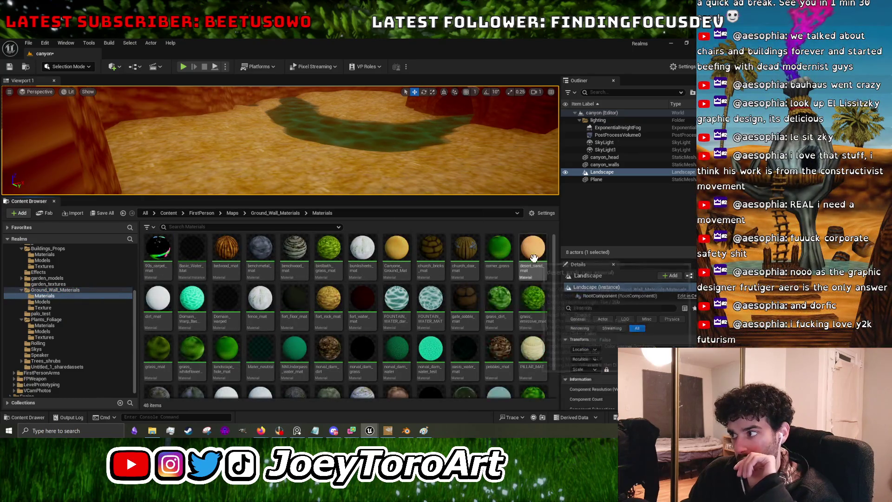
pyautogui.doubleClick(397, 247)
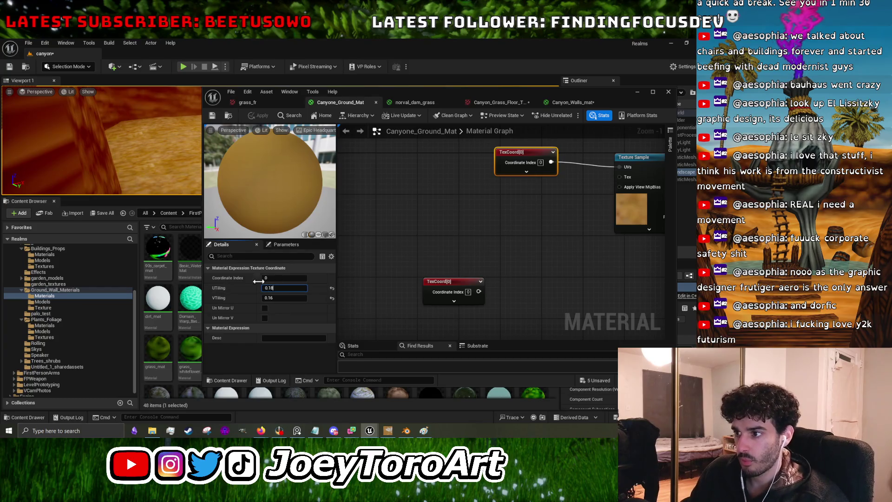
# Set the material's U and V tiling to 0.18, apply it, and minimize the editor.
pyautogui.press('Return')
pyautogui.press('Return')
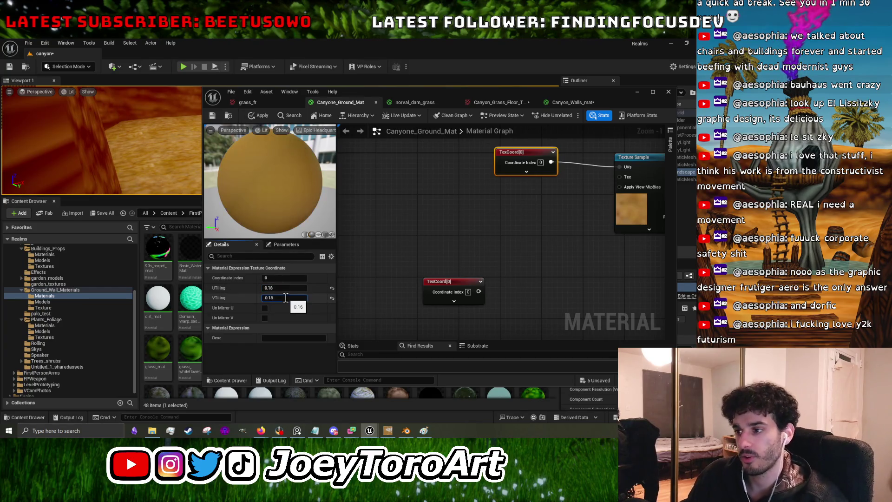
pyautogui.click(399, 286)
pyautogui.click(218, 115)
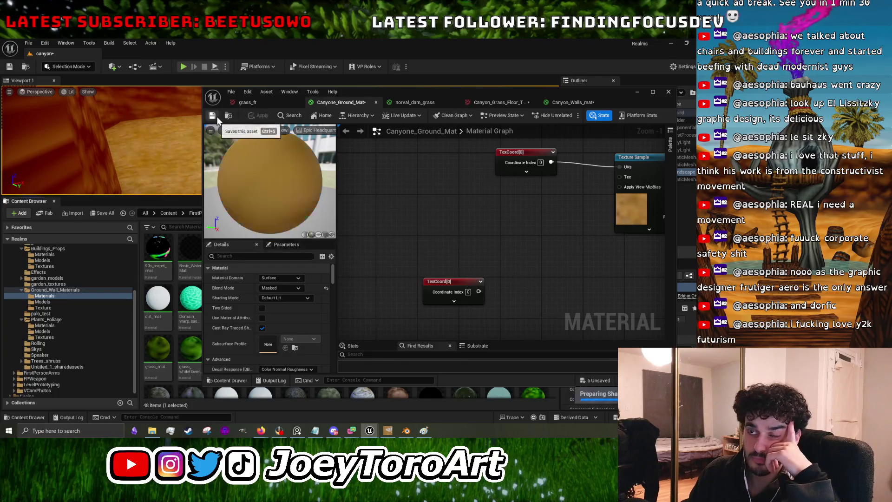
pyautogui.click(637, 93)
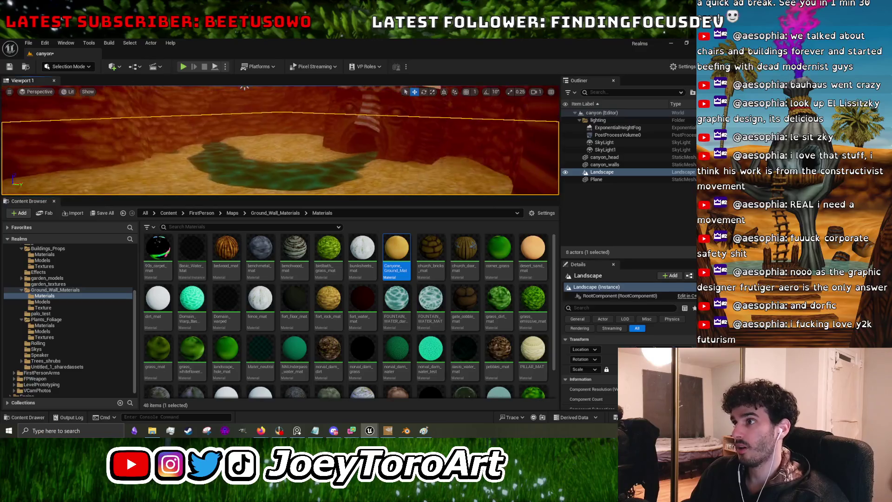
# Enlarge the viewport, fly through the canyon, select canyon_walls, and start Play with Alt+P.
pyautogui.moveTo(428, 197); pyautogui.dragTo(420, 316)
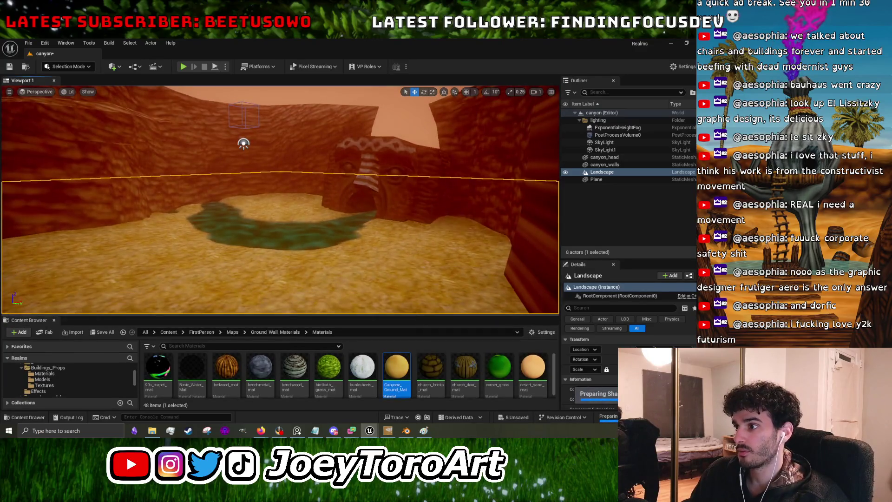
pyautogui.moveTo(278, 200)
pyautogui.mouseDown()
pyautogui.moveTo(278, 158)
pyautogui.moveTo(302, 135)
pyautogui.moveTo(260, 135)
pyautogui.moveTo(290, 135)
pyautogui.moveTo(275, 135)
pyautogui.mouseUp()
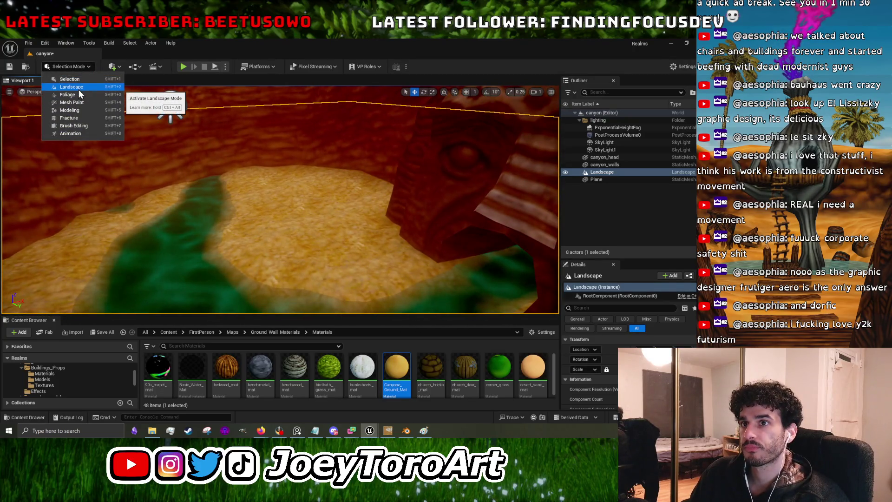
pyautogui.press('w')
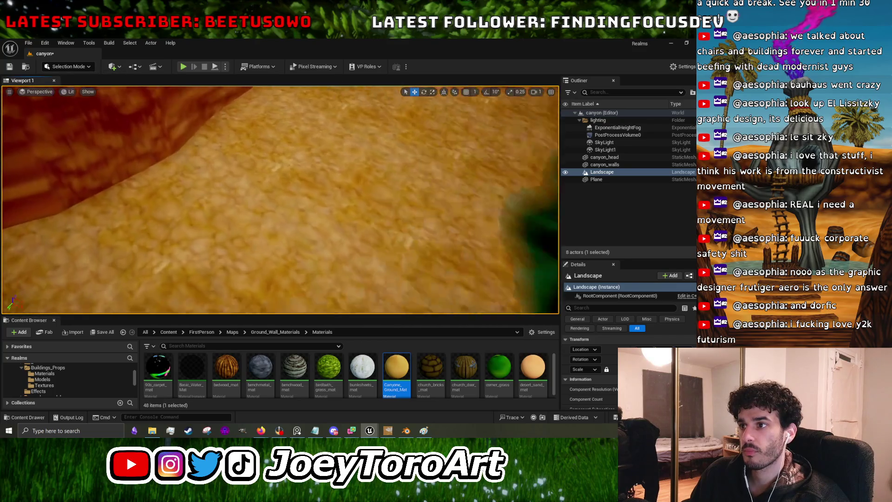
pyautogui.press('w')
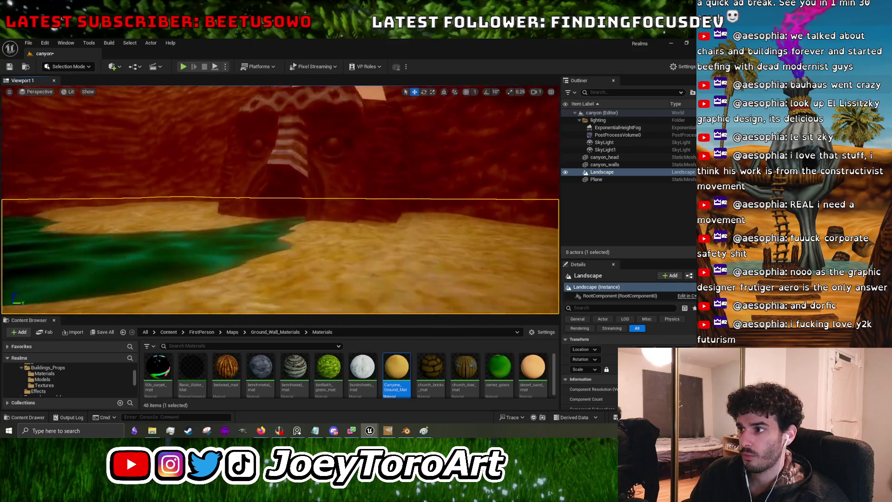
pyautogui.press('w')
pyautogui.click(269, 186)
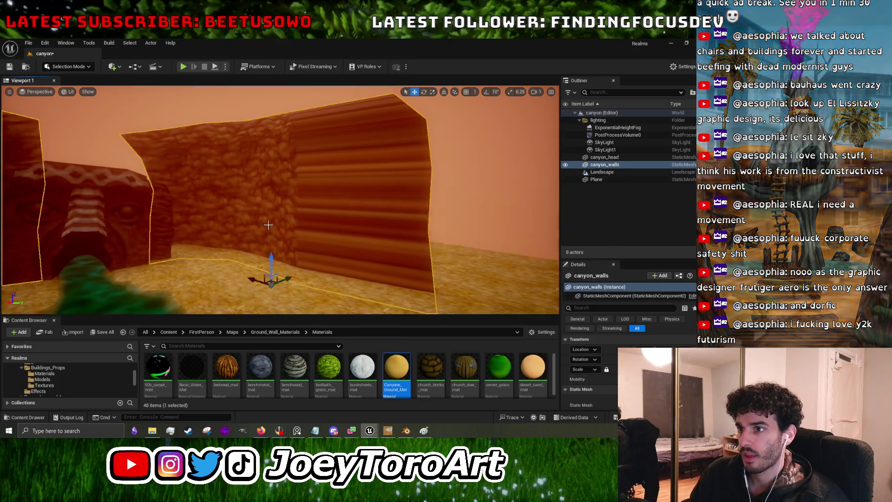
pyautogui.hotkey('alt', 'p')
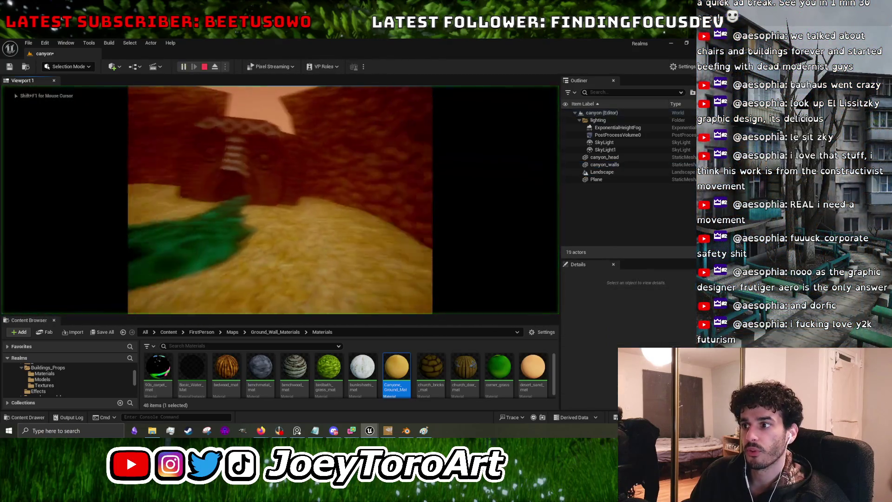
# Walk toward the carved entrance and pond, stop play, and minimize Unreal to reveal Blender.
pyautogui.press('w')
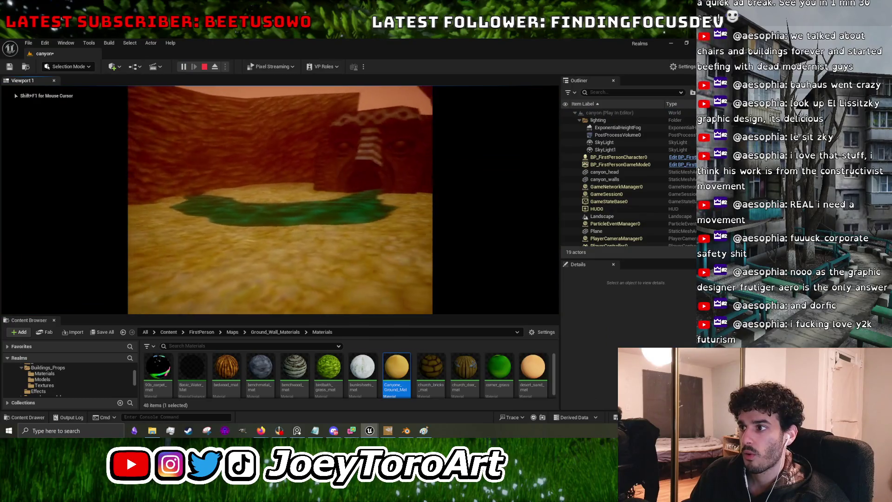
pyautogui.press('s')
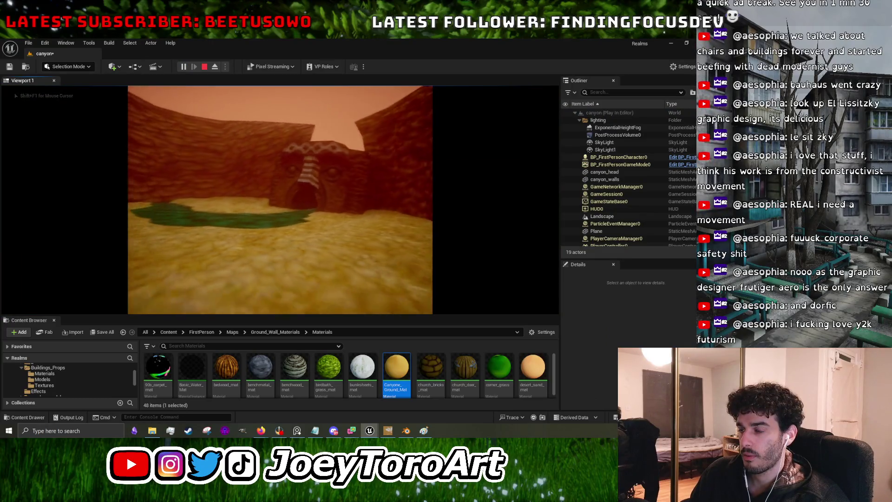
pyautogui.press('w')
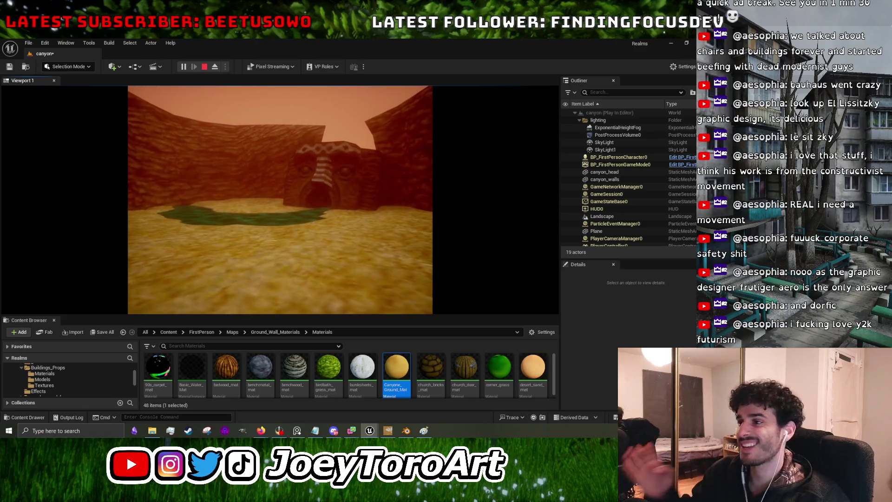
pyautogui.press('d')
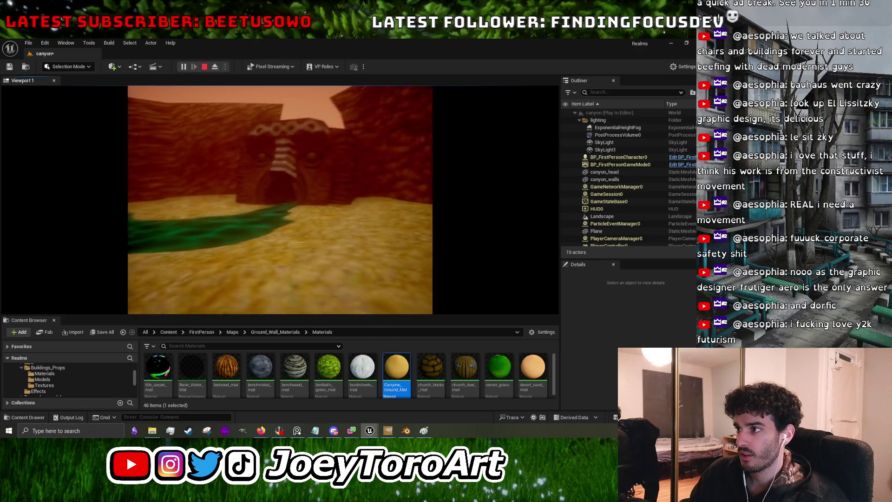
pyautogui.press('Escape')
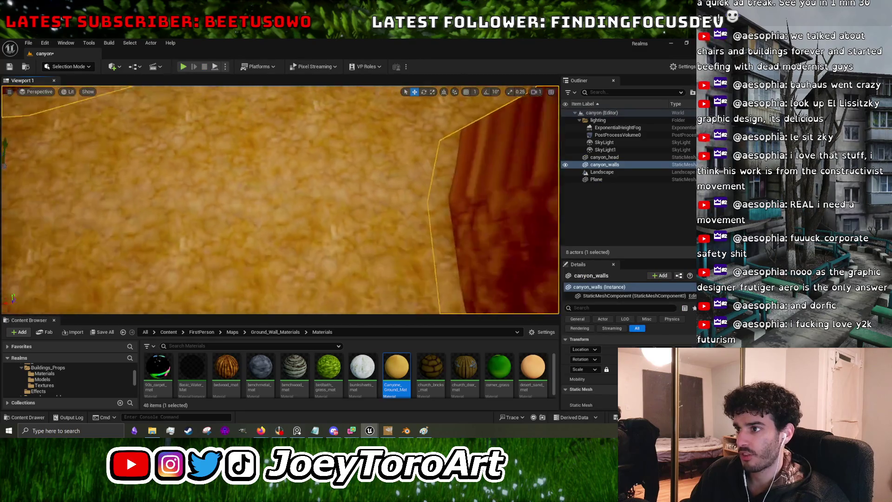
pyautogui.moveTo(403, 183); pyautogui.dragTo(404, 212)
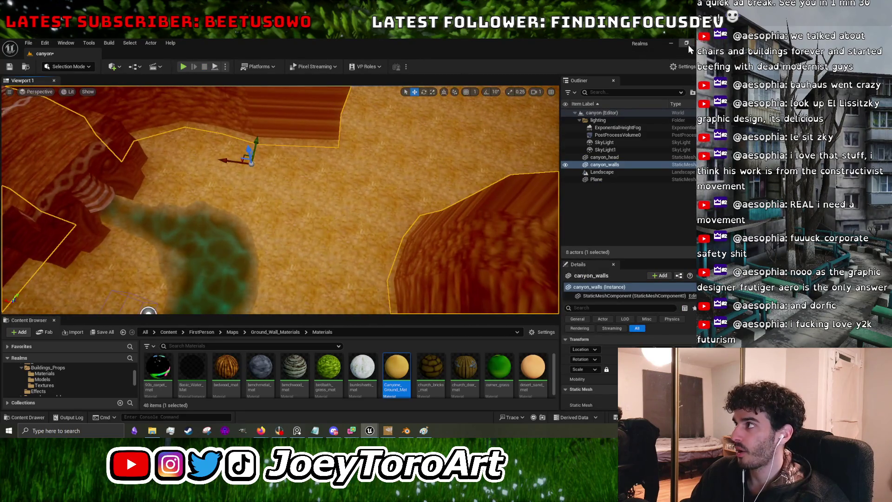
pyautogui.click(674, 42)
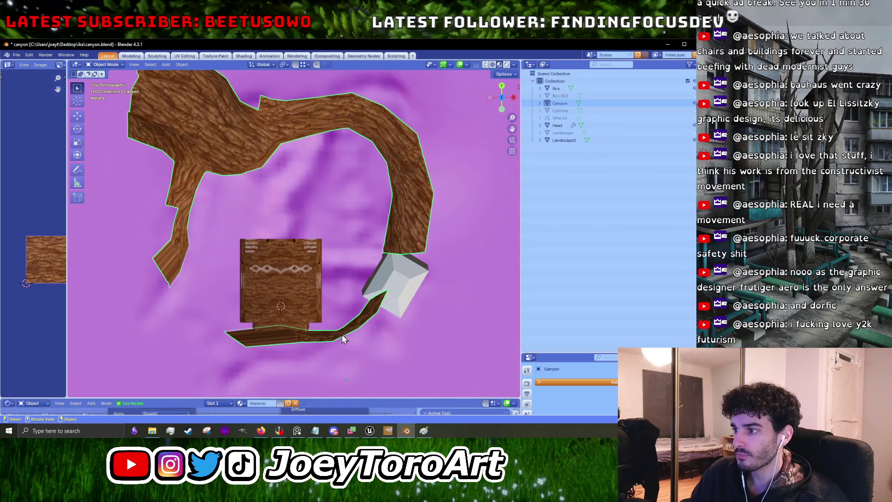
# In Edit Mode, select the path end near the carved box and move it upward.
pyautogui.scroll(5, 343, 335)
pyautogui.press('Tab')
pyautogui.moveTo(290, 236)
pyautogui.mouseDown()
pyautogui.moveTo(265, 345)
pyautogui.moveTo(183, 211)
pyautogui.mouseUp()
pyautogui.press('g')
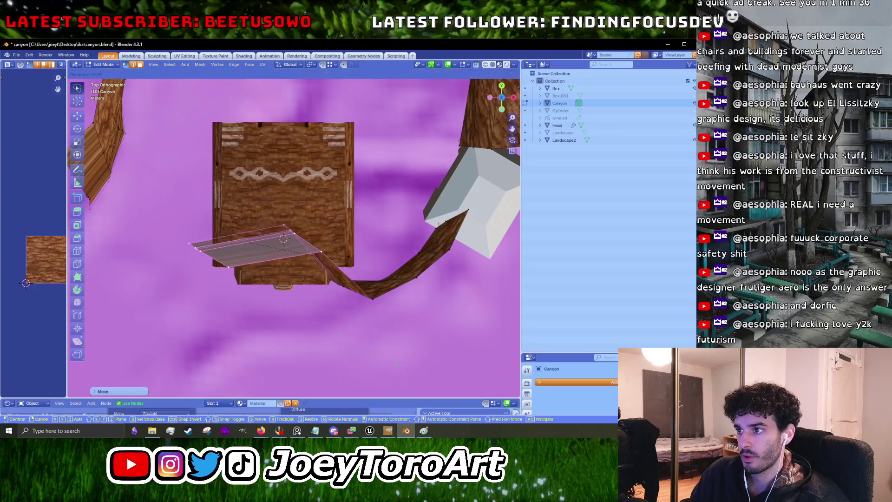
pyautogui.click(346, 265)
# Move the plank edge beside the box and raise its vertices to flatten the bend.
pyautogui.moveTo(374, 326); pyautogui.dragTo(354, 274)
pyautogui.press('g')
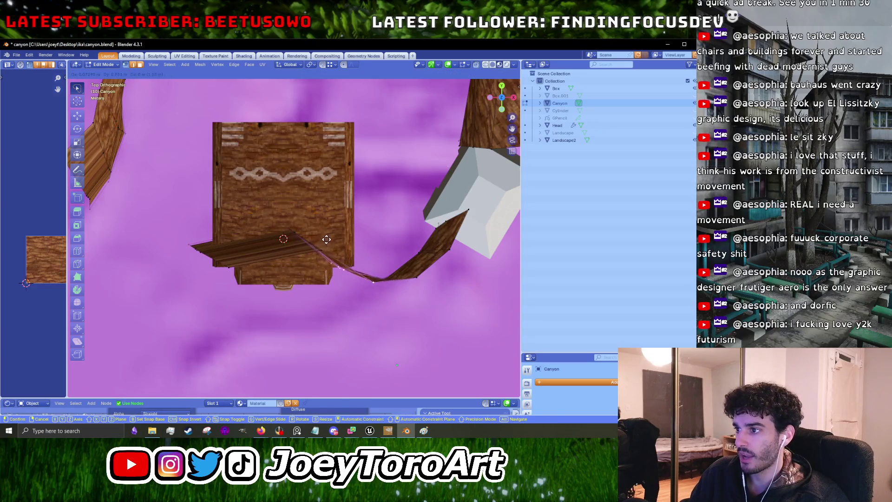
pyautogui.click(324, 225)
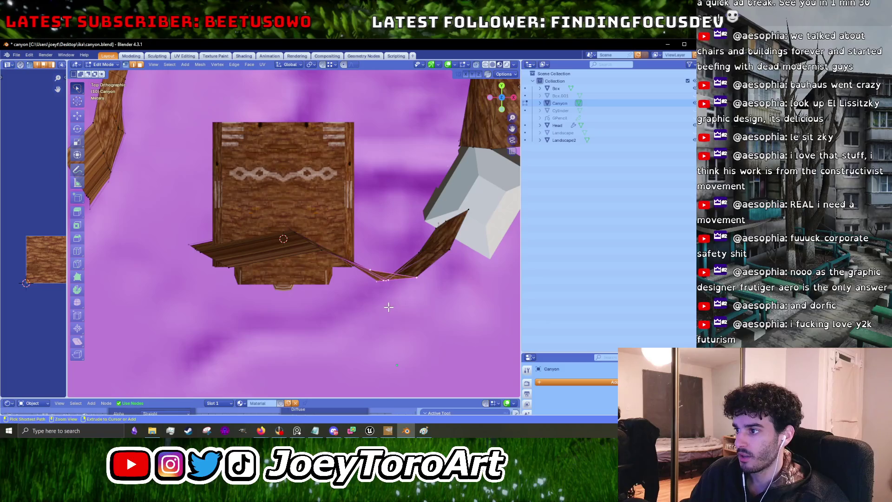
pyautogui.press('g')
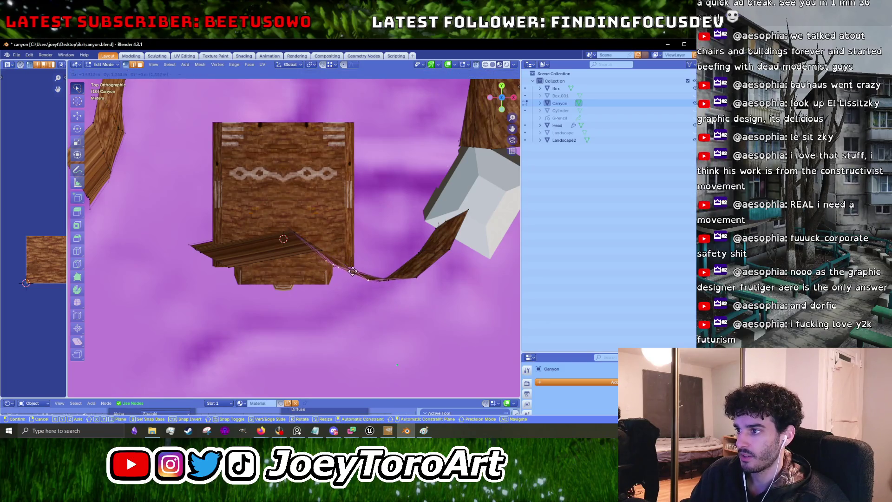
pyautogui.click(370, 272)
pyautogui.press('g')
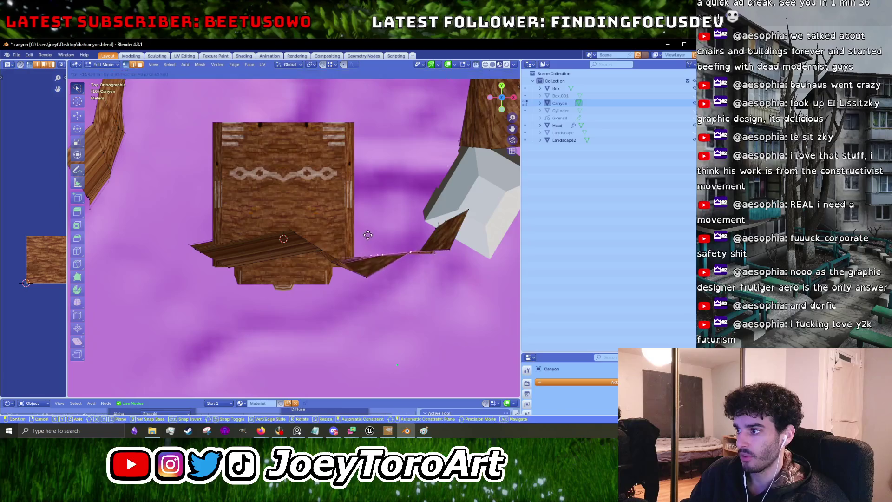
pyautogui.moveTo(374, 249); pyautogui.dragTo(283, 291)
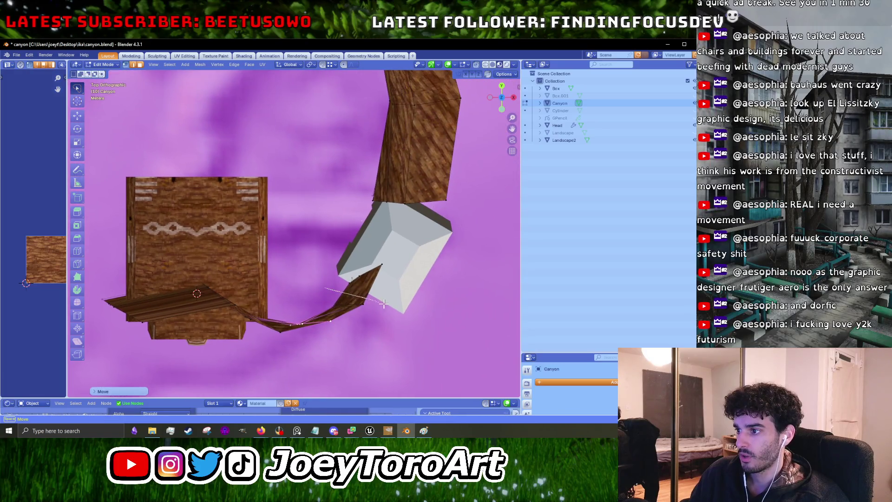
pyautogui.click(283, 291)
# Select the plank vertices near the box and shift the left plank, keeping its tip unchanged.
pyautogui.moveTo(321, 255); pyautogui.dragTo(379, 258)
pyautogui.moveTo(328, 285); pyautogui.dragTo(298, 246)
pyautogui.hscroll(-5, 312, 227)
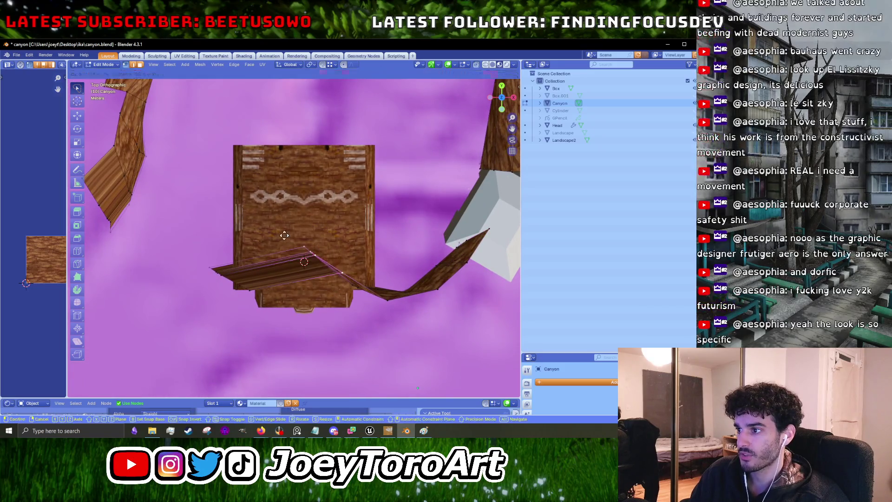
pyautogui.moveTo(242, 243)
pyautogui.mouseDown()
pyautogui.moveTo(212, 304)
pyautogui.moveTo(219, 309)
pyautogui.mouseUp()
pyautogui.press('g')
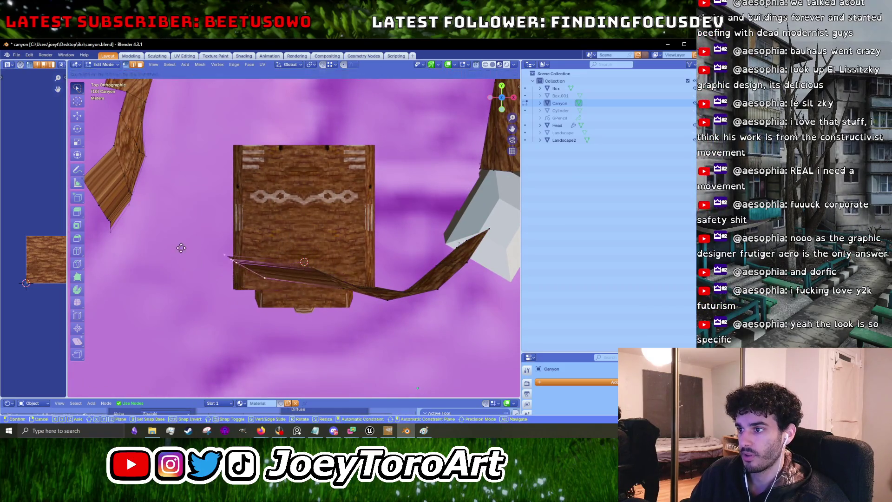
pyautogui.click(192, 232)
pyautogui.hscroll(-5, 192, 232)
pyautogui.moveTo(233, 196)
pyautogui.mouseDown()
pyautogui.moveTo(260, 313)
pyautogui.moveTo(174, 259)
pyautogui.mouseUp()
pyautogui.press('g')
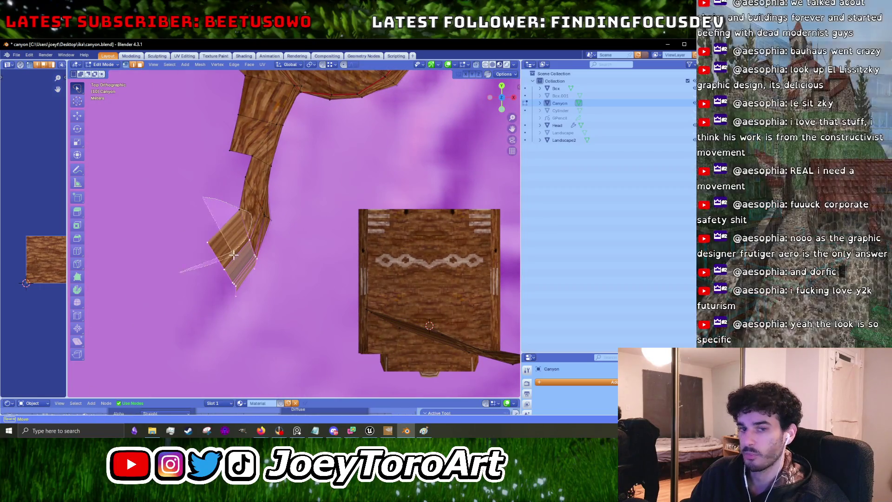
pyautogui.rightClick(241, 256)
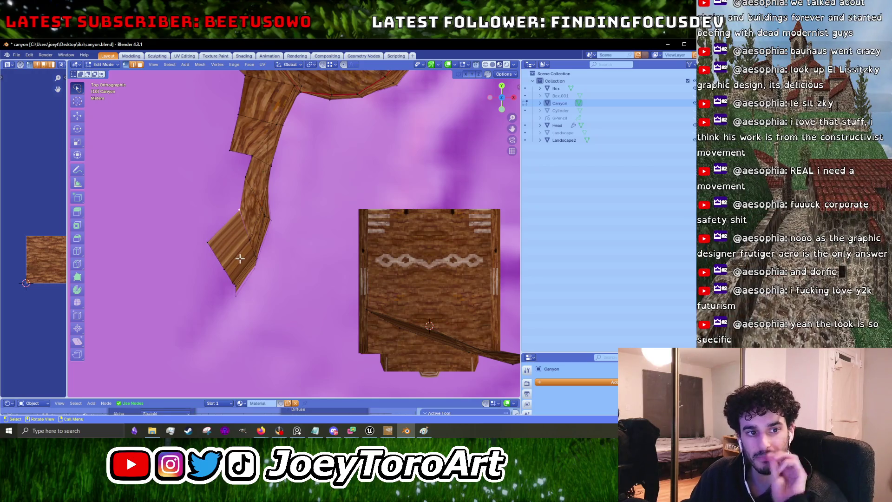
# Move and rotate the left wall strip's end with proportional editing so nearby vertices bend.
pyautogui.moveTo(233, 197)
pyautogui.mouseDown()
pyautogui.moveTo(175, 268)
pyautogui.moveTo(156, 212)
pyautogui.mouseUp()
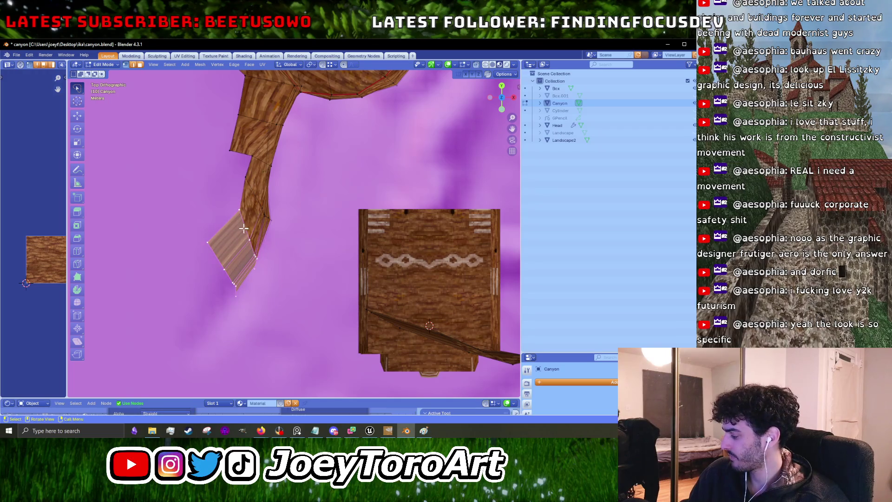
pyautogui.scroll(5, 259, 265)
pyautogui.press('g')
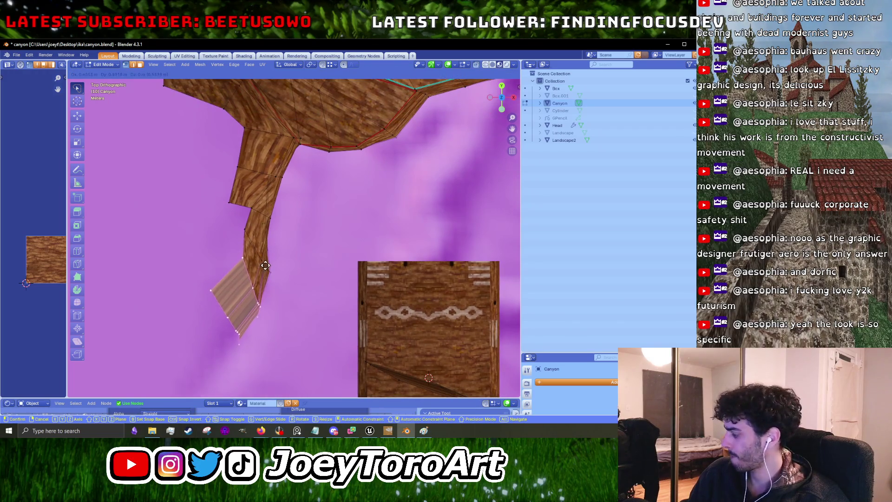
pyautogui.press('o')
pyautogui.press('r')
pyautogui.click(334, 255)
pyautogui.scroll(-3, 305, 259)
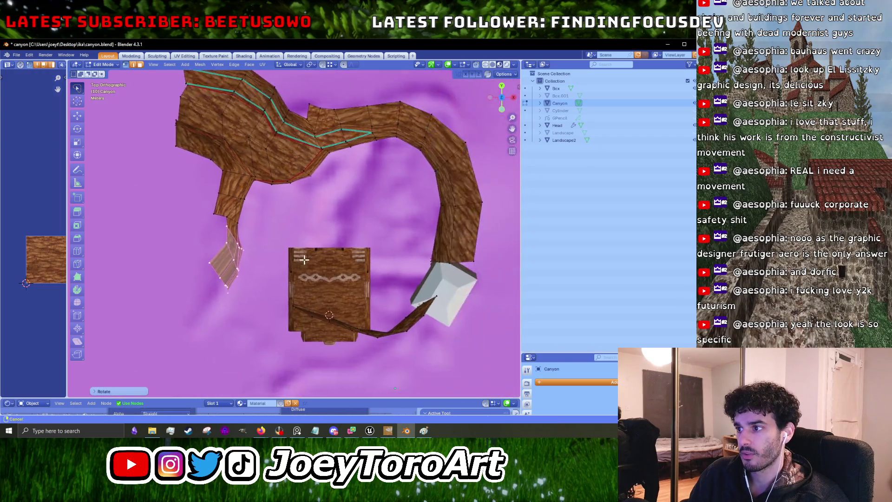
pyautogui.scroll(2, 305, 260)
pyautogui.press('g')
pyautogui.click(298, 253)
pyautogui.press('r')
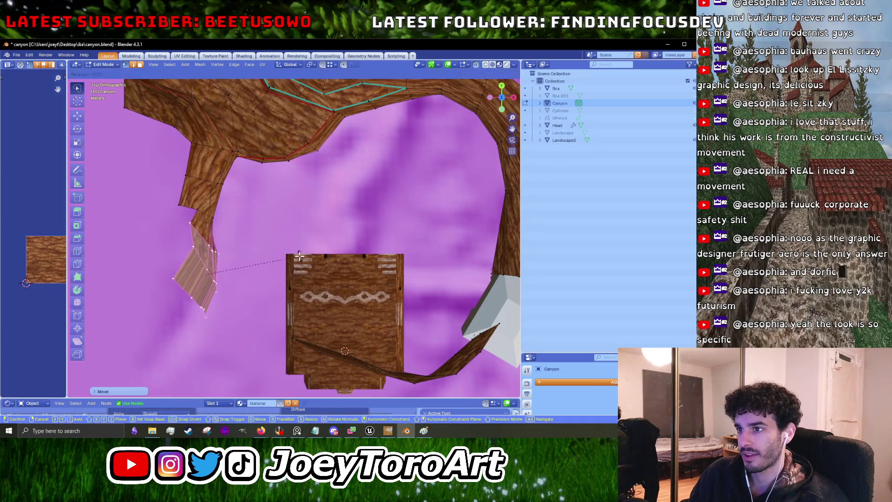
pyautogui.rightClick(249, 199)
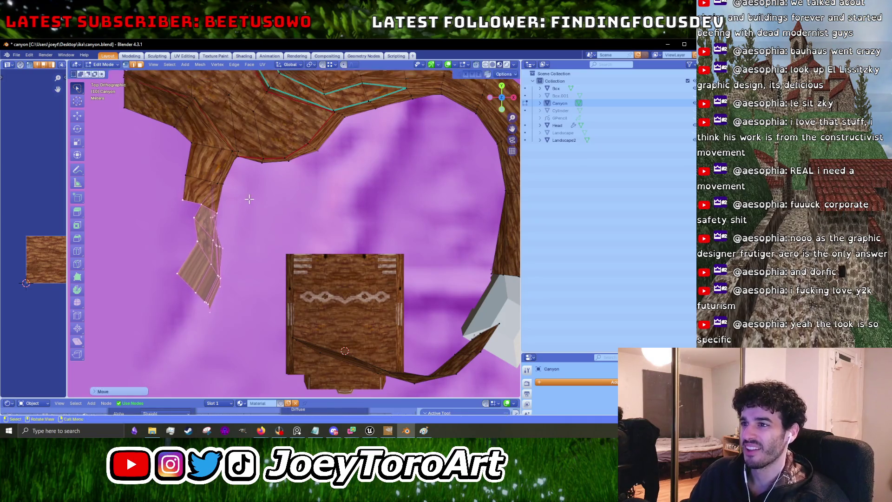
# Frame the selected strip end and move the wall strip to a new position.
pyautogui.press('KP_Decimal')
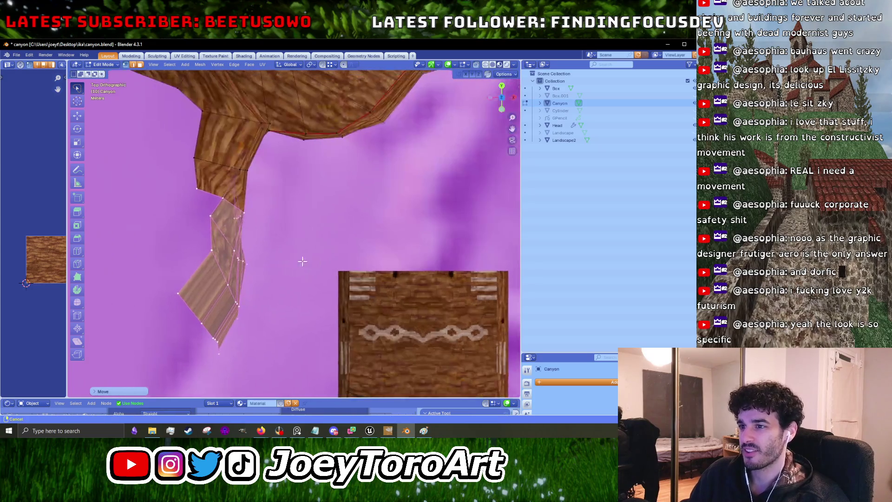
pyautogui.press('g')
pyautogui.click(226, 274)
pyautogui.press('g')
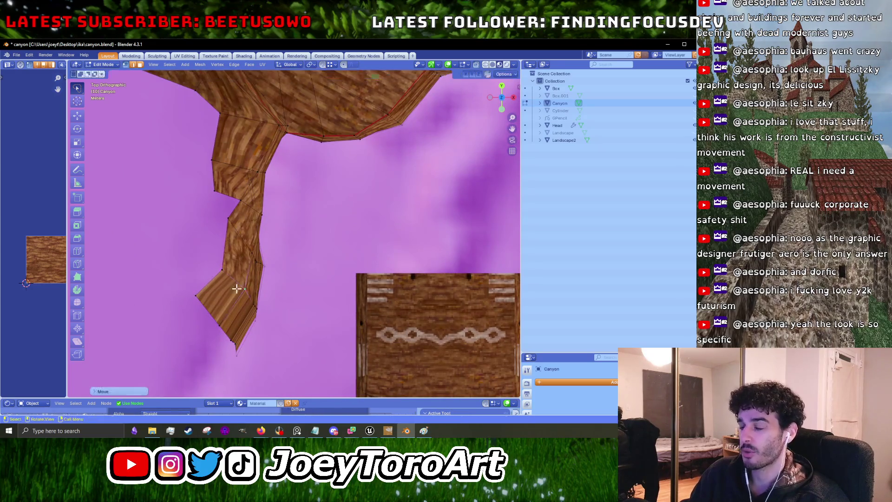
pyautogui.click(244, 254)
# Nudge the canyon end vertices into place and rotate the wall's lower end.
pyautogui.moveTo(213, 193); pyautogui.dragTo(244, 206)
pyautogui.moveTo(226, 237); pyautogui.dragTo(230, 235)
pyautogui.scroll(-3, 229, 236)
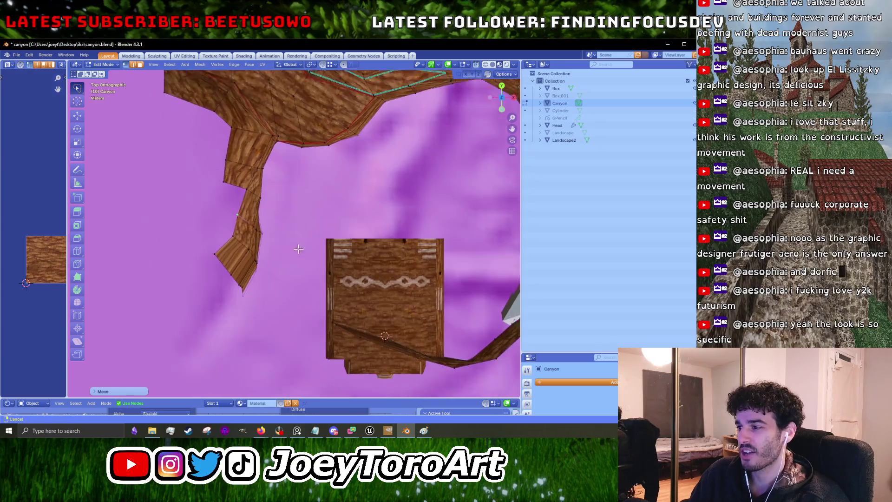
pyautogui.moveTo(286, 228)
pyautogui.mouseDown()
pyautogui.moveTo(183, 198)
pyautogui.moveTo(250, 185)
pyautogui.moveTo(281, 192)
pyautogui.mouseUp()
pyautogui.press('r')
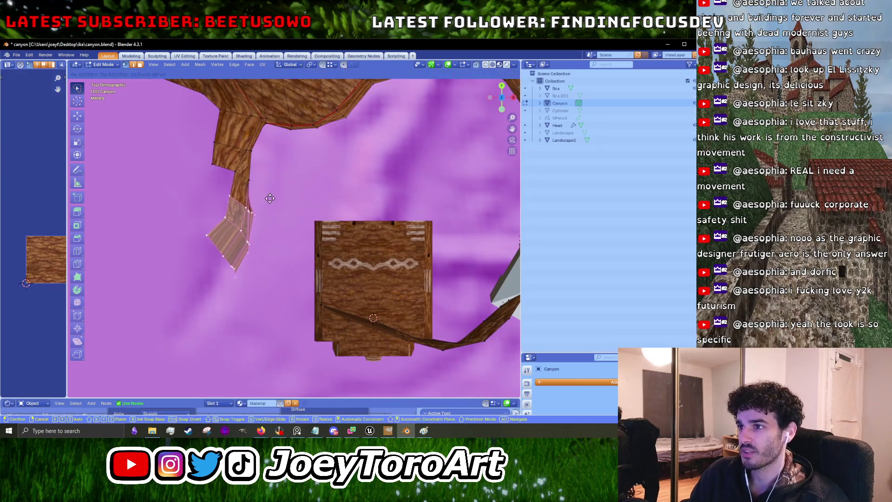
pyautogui.click(305, 221)
# Move the lower strip's edge under the box, then select its end and right-hand edges.
pyautogui.moveTo(331, 268); pyautogui.dragTo(278, 220)
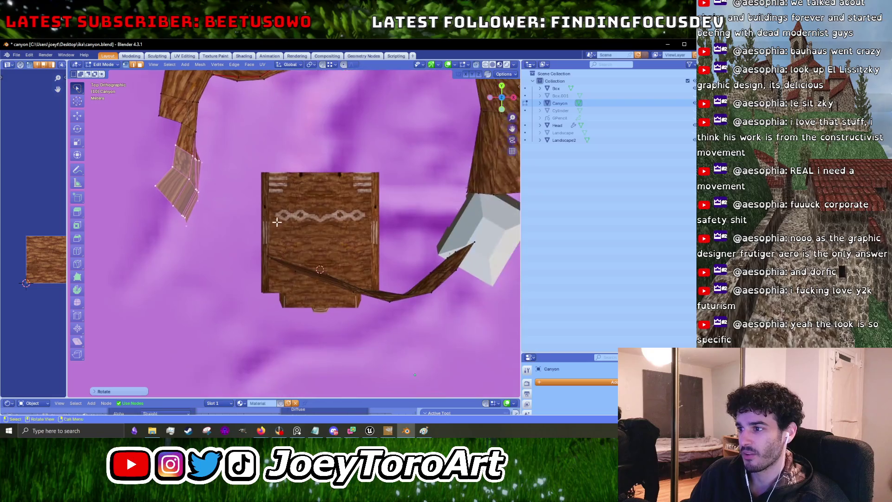
pyautogui.moveTo(295, 302); pyautogui.dragTo(233, 254)
pyautogui.press('g')
pyautogui.click(227, 235)
pyautogui.hscroll(3, 232, 242)
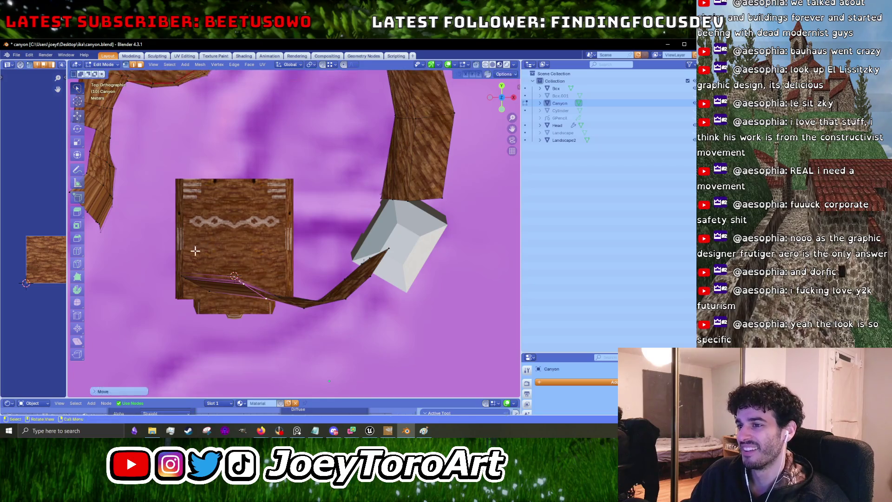
pyautogui.click(140, 260)
pyautogui.keyDown('shift'); pyautogui.scroll(-1, 220, 247); pyautogui.keyUp('shift')
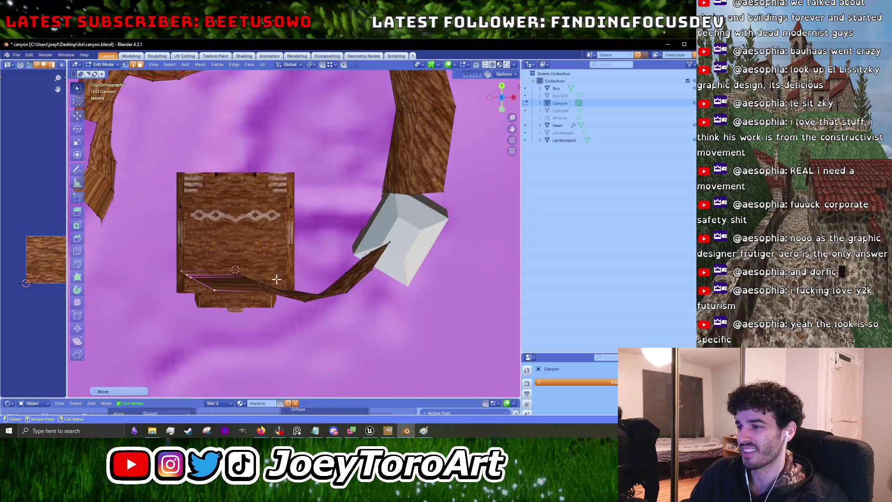
pyautogui.moveTo(262, 273); pyautogui.dragTo(261, 271)
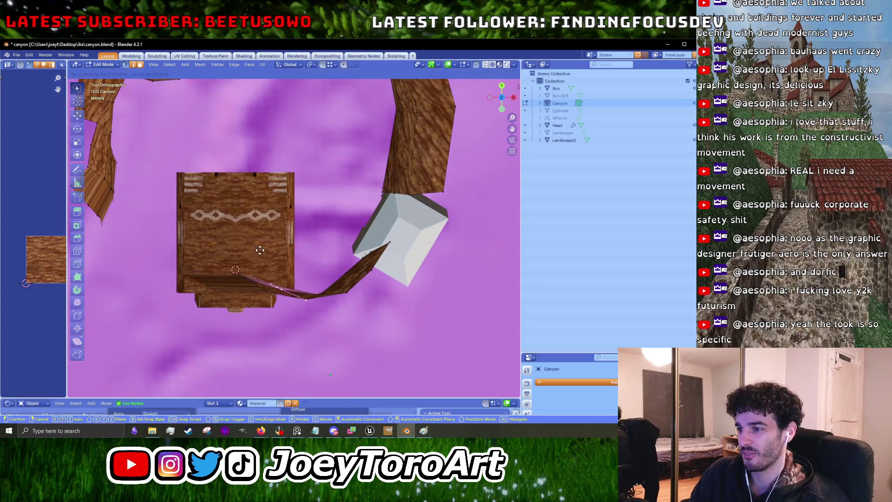
pyautogui.moveTo(319, 278)
pyautogui.mouseDown()
pyautogui.moveTo(355, 292)
pyautogui.moveTo(311, 288)
pyautogui.moveTo(250, 255)
pyautogui.mouseUp()
pyautogui.keyDown('ctrl'); pyautogui.scroll(5, 271, 259); pyautogui.keyUp('ctrl')
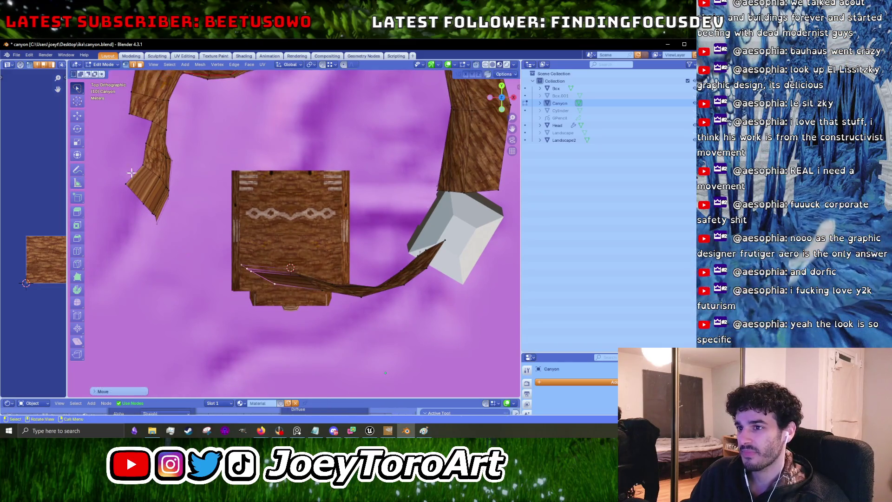
# Extend the left wall's selected vertices with new geometry and move them upward.
pyautogui.moveTo(187, 221); pyautogui.dragTo(130, 228)
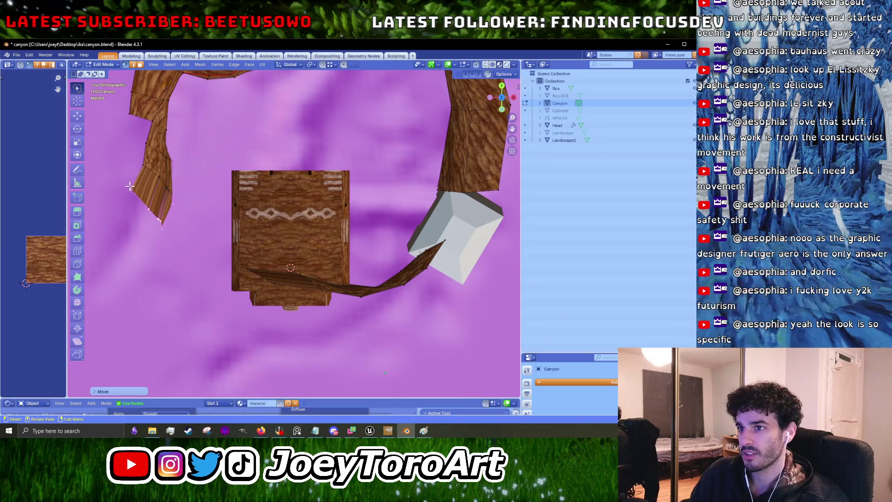
pyautogui.keyDown('ctrl'); pyautogui.rightClick(130, 186); pyautogui.keyUp('ctrl')
pyautogui.click(129, 183)
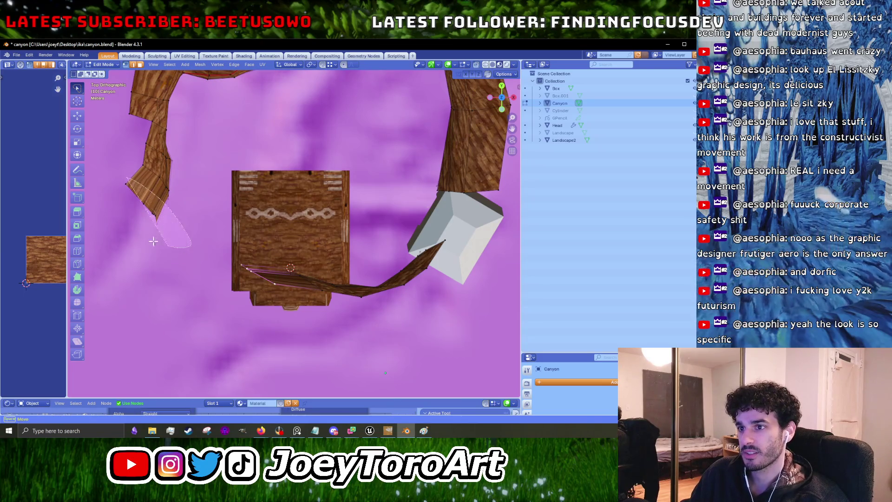
pyautogui.press('g')
pyautogui.click(150, 163)
pyautogui.hscroll(-3, 150, 164)
pyautogui.scroll(2, 162, 186)
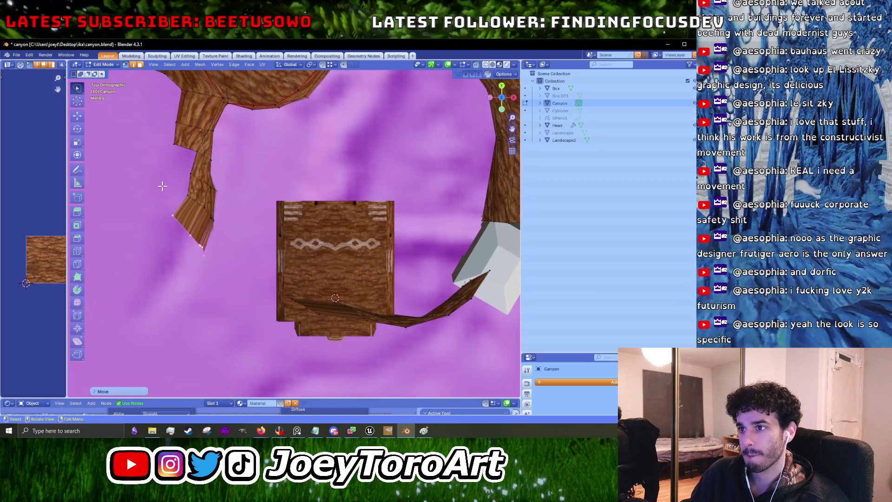
# Straighten the left wall and move its tip vertices down into a narrower point.
pyautogui.moveTo(227, 238); pyautogui.dragTo(166, 185)
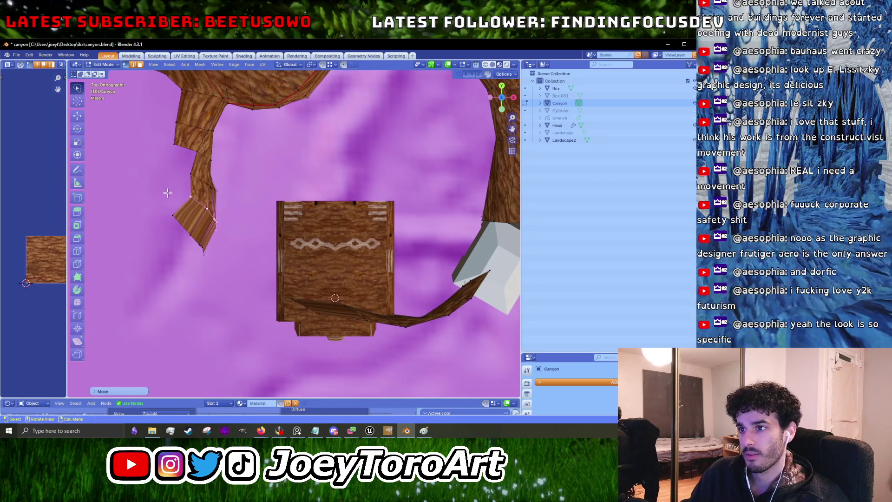
pyautogui.press('g')
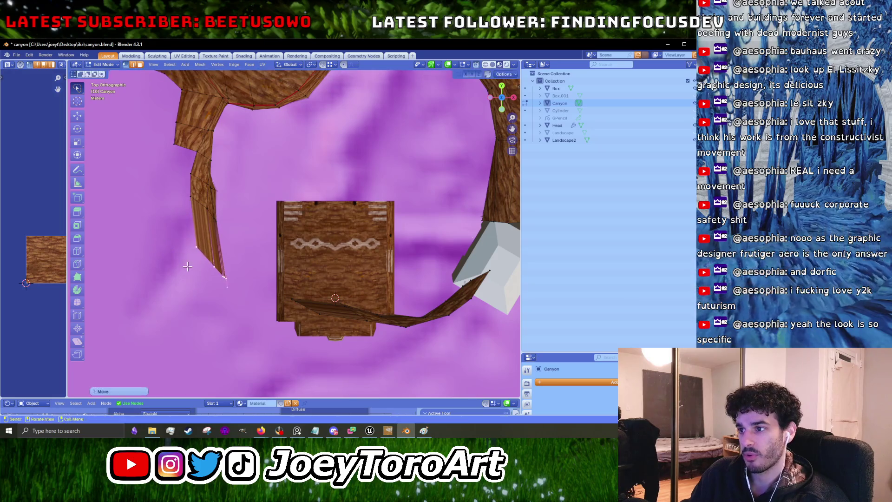
pyautogui.click(266, 297)
pyautogui.moveTo(322, 300); pyautogui.dragTo(253, 286)
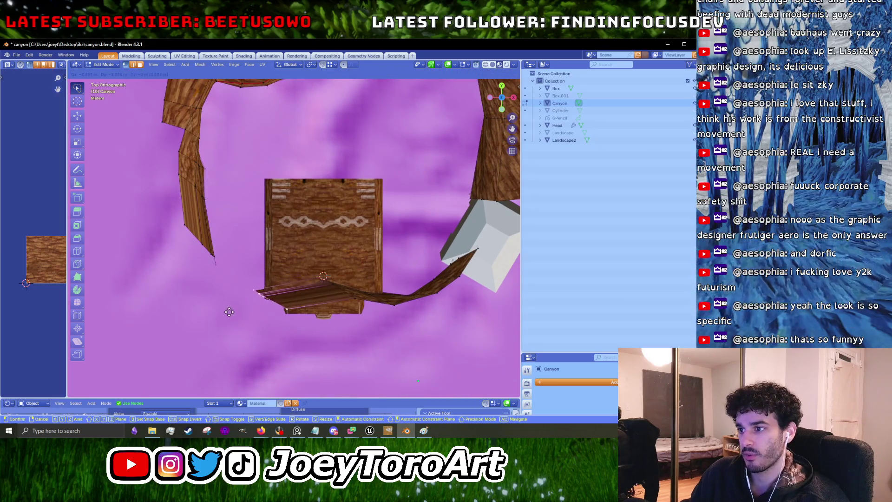
pyautogui.moveTo(168, 217)
pyautogui.mouseDown()
pyautogui.moveTo(219, 305)
pyautogui.moveTo(171, 248)
pyautogui.mouseUp()
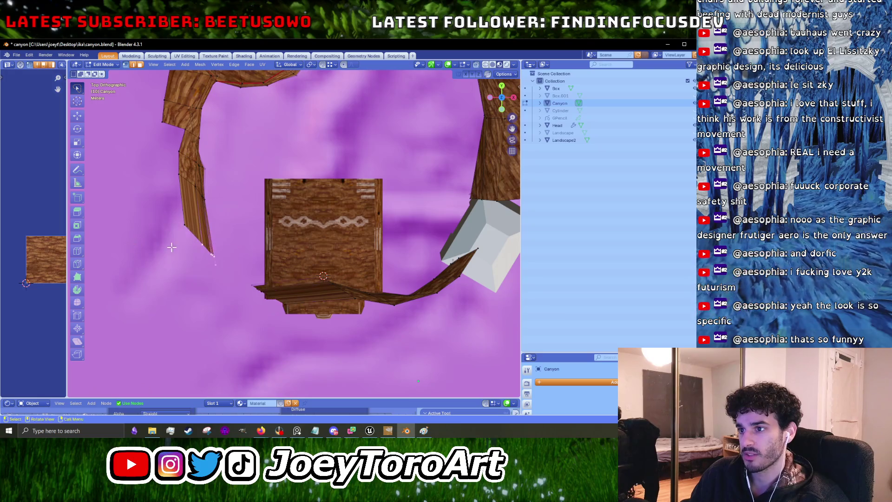
pyautogui.click(221, 242)
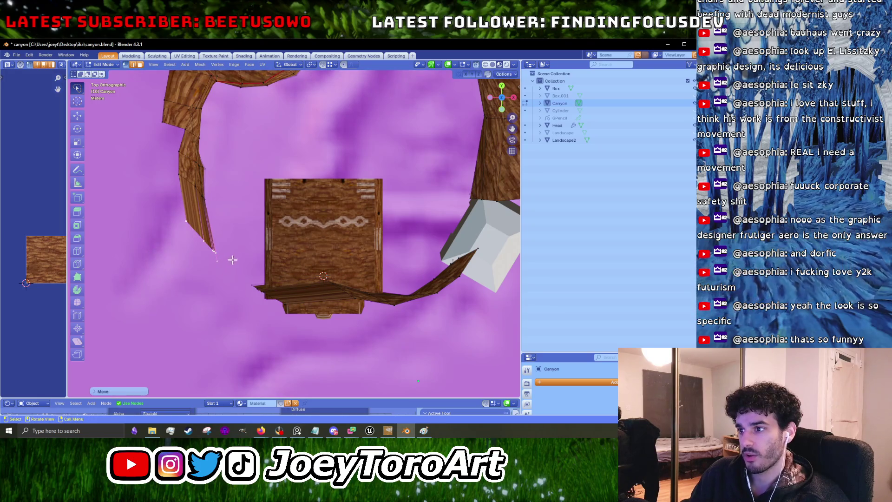
pyautogui.moveTo(264, 320)
pyautogui.mouseDown()
pyautogui.moveTo(159, 245)
pyautogui.moveTo(223, 209)
pyautogui.moveTo(232, 253)
pyautogui.mouseUp()
# Place the newly extruded wall segment at the wall tip.
pyautogui.scroll(-2, 232, 253)
pyautogui.press('g')
pyautogui.click(242, 278)
pyautogui.scroll(2, 243, 278)
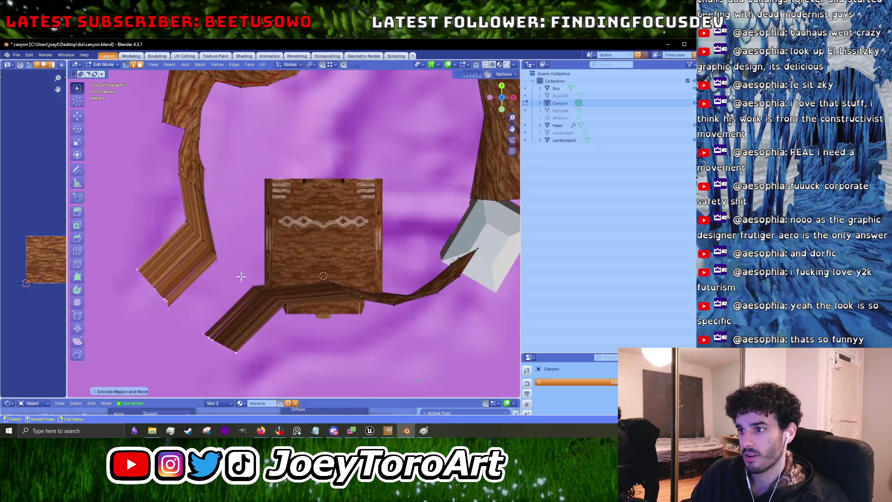
pyautogui.click(214, 261)
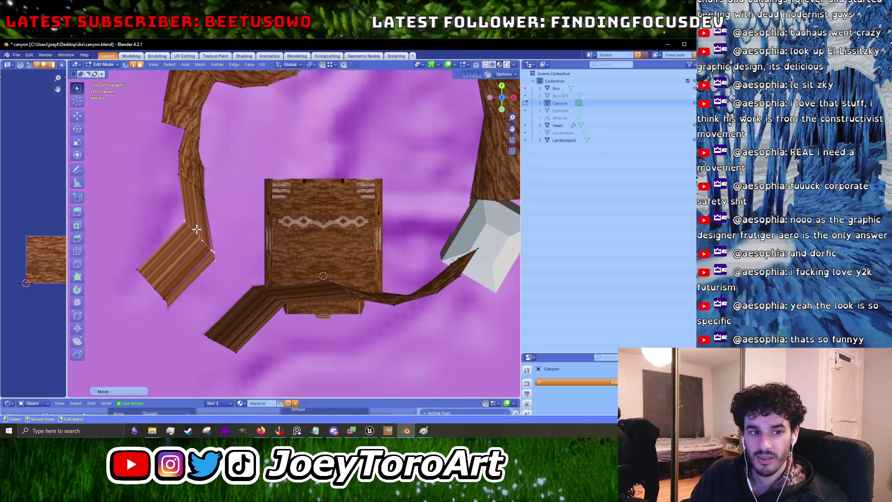
pyautogui.scroll(2, 225, 254)
# Move the lower wall's end edge and the left wall's edge vertices into new positions.
pyautogui.click(289, 314)
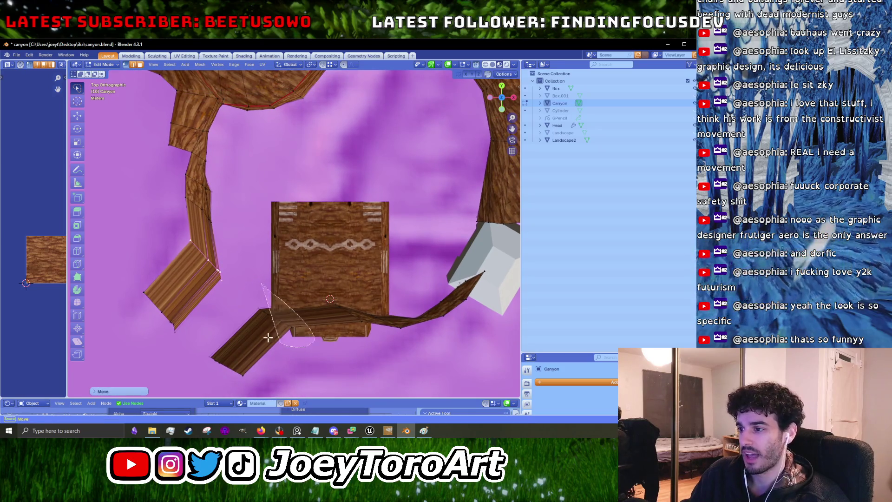
pyautogui.press('g')
pyautogui.click(227, 283)
pyautogui.moveTo(264, 256)
pyautogui.mouseDown()
pyautogui.moveTo(161, 206)
pyautogui.moveTo(149, 211)
pyautogui.mouseUp()
pyautogui.press('g')
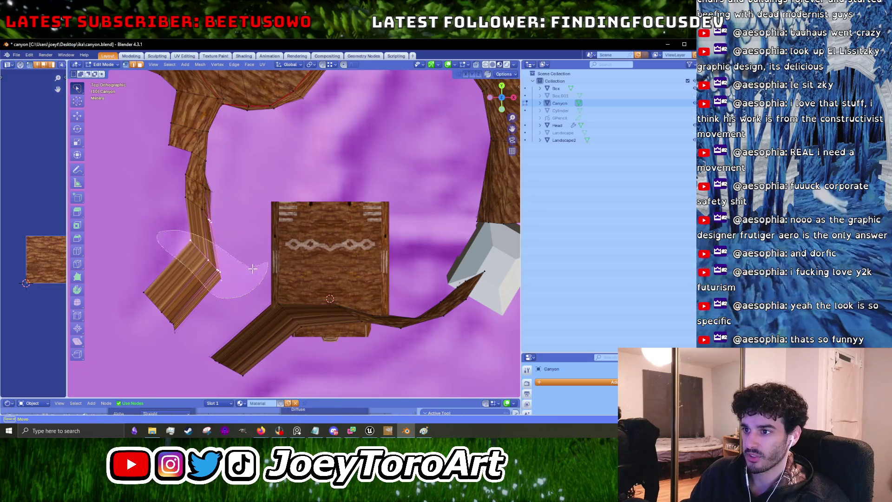
pyautogui.scroll(-2, 223, 279)
pyautogui.hscroll(-1, 223, 278)
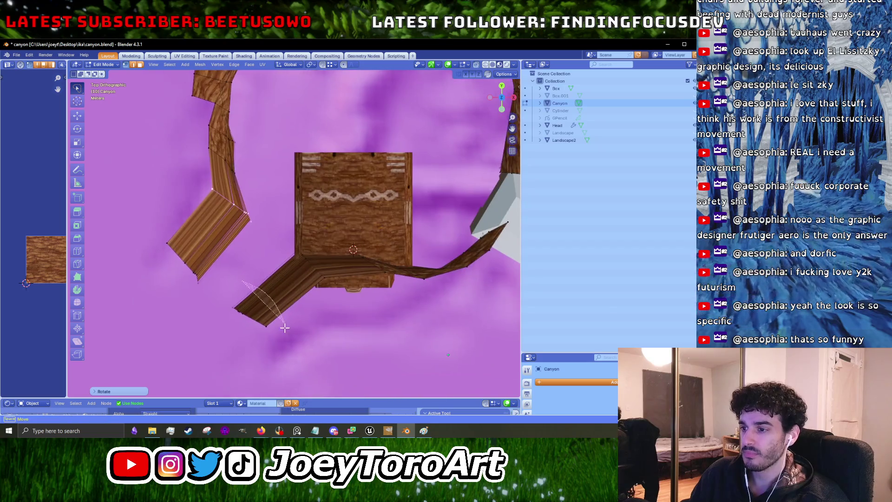
pyautogui.click(190, 291)
# Shift more left and lower-left wall vertices up and to the right so the path ends meet.
pyautogui.moveTo(177, 205)
pyautogui.mouseDown()
pyautogui.moveTo(219, 296)
pyautogui.moveTo(204, 281)
pyautogui.mouseUp()
pyautogui.press('g')
pyautogui.click(214, 265)
pyautogui.moveTo(211, 231)
pyautogui.mouseDown()
pyautogui.moveTo(226, 186)
pyautogui.moveTo(209, 230)
pyautogui.mouseUp()
pyautogui.press('g')
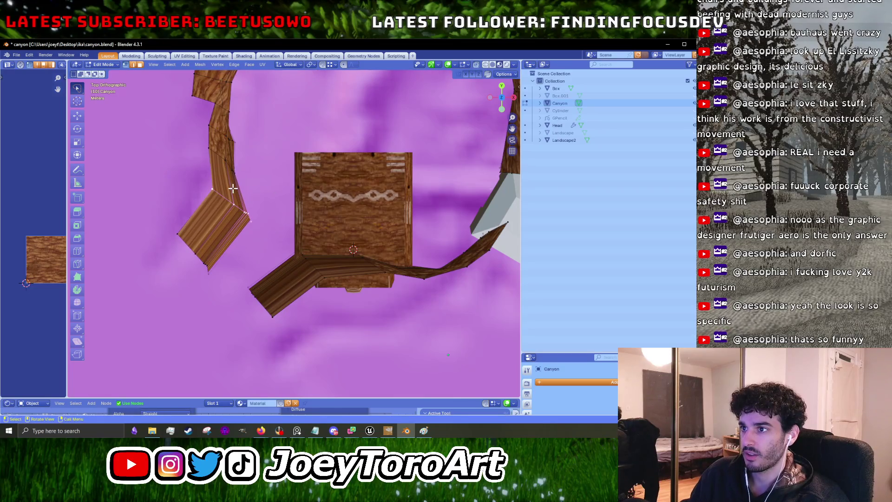
pyautogui.click(231, 185)
# Select the lower wall piece's vertices, return to Object Mode, and save canyon.blend.
pyautogui.moveTo(262, 215)
pyautogui.mouseDown()
pyautogui.moveTo(328, 292)
pyautogui.moveTo(262, 214)
pyautogui.mouseUp()
pyautogui.moveTo(293, 221)
pyautogui.mouseDown()
pyautogui.moveTo(320, 244)
pyautogui.moveTo(262, 219)
pyautogui.mouseUp()
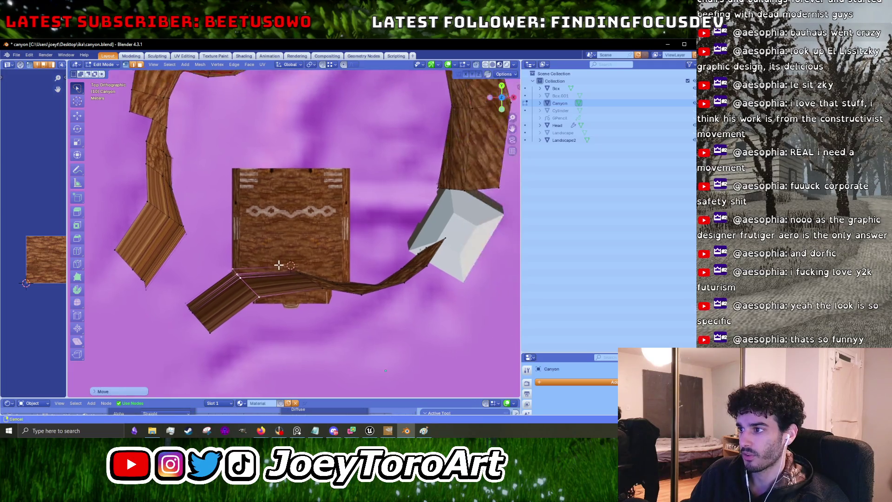
pyautogui.scroll(-4, 278, 263)
pyautogui.scroll(2, 278, 264)
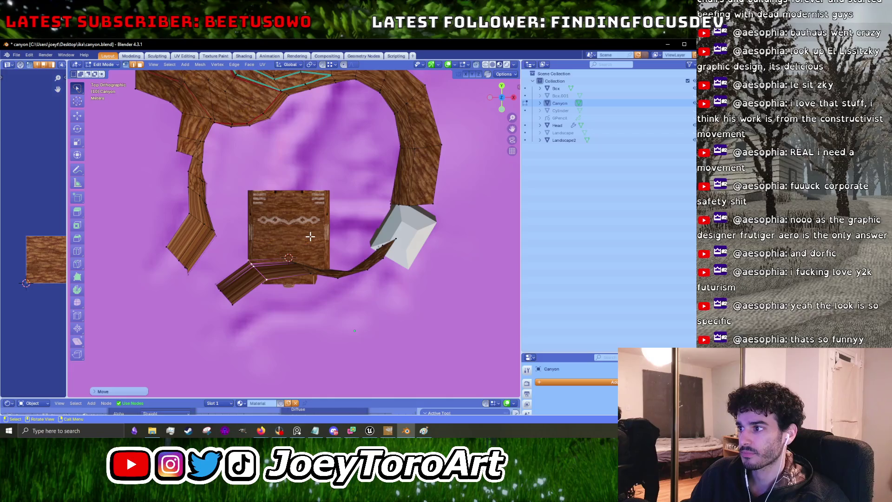
pyautogui.press('Tab')
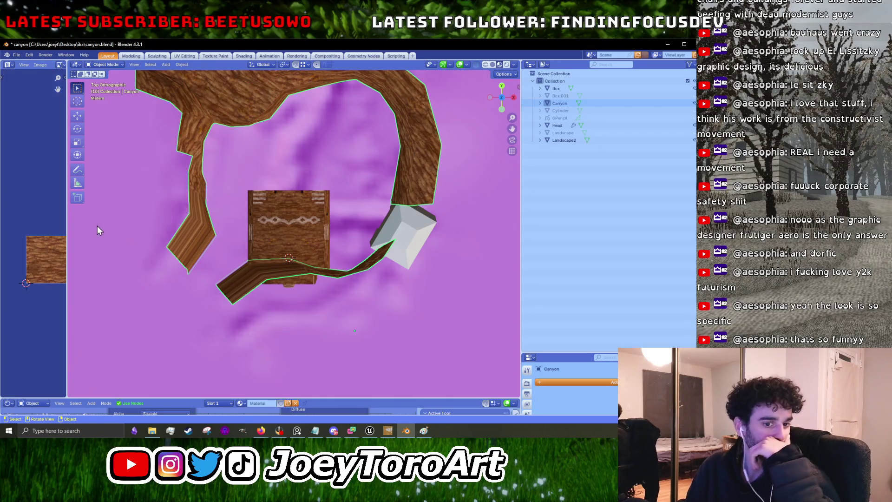
pyautogui.press('s')
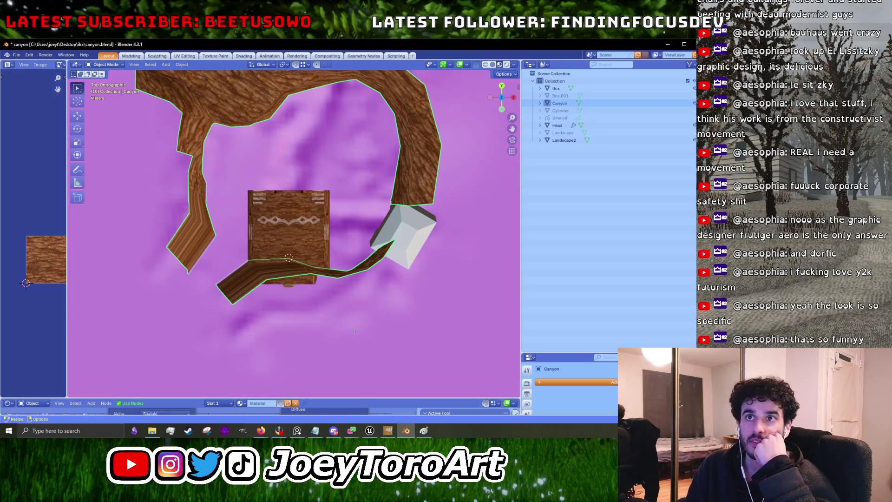
pyautogui.press('F4')
pyautogui.click(36, 103)
# Choose FBX (.fbx) from the File > Export menu.
pyautogui.click(17, 54)
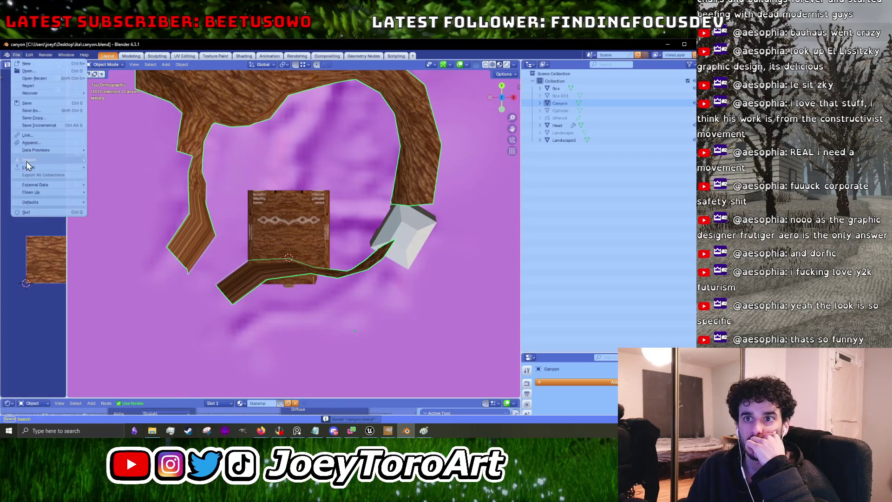
pyautogui.moveTo(26, 168)
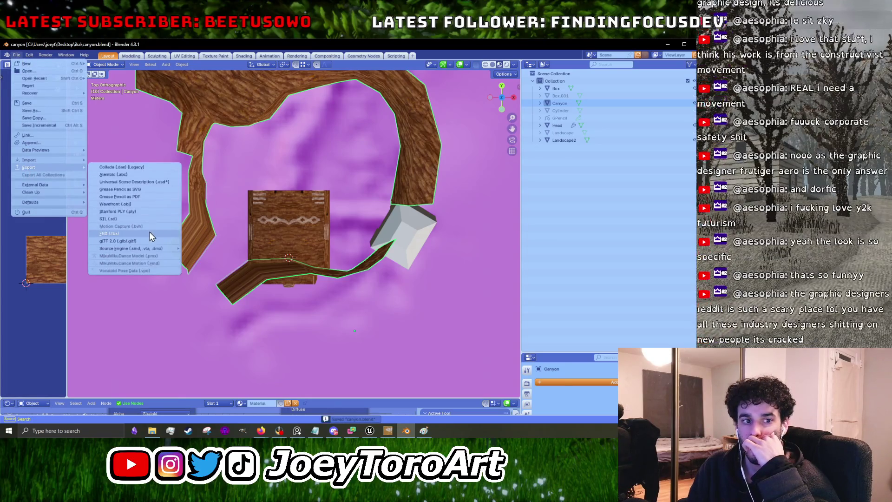
pyautogui.click(150, 233)
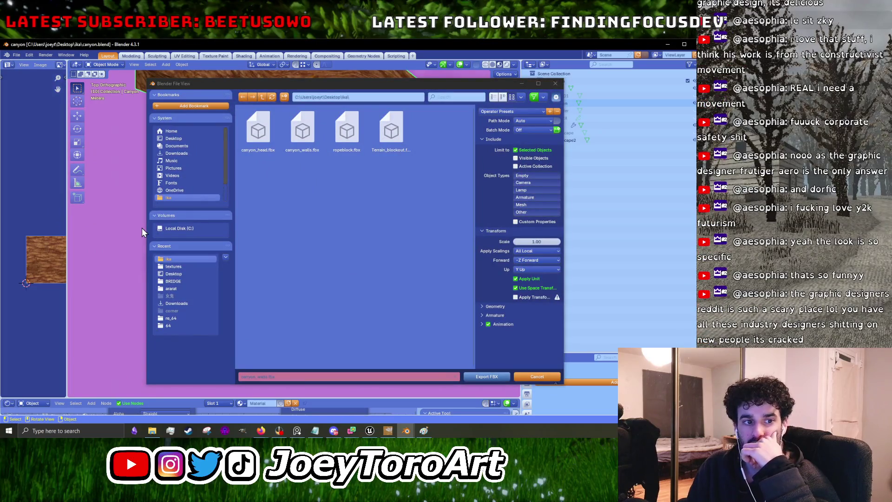
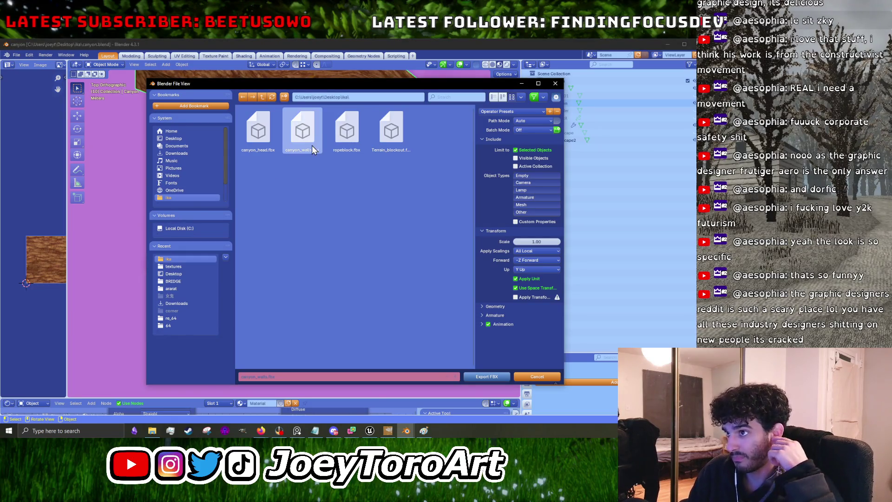
# Export the reshaped canyon walls as canyon_walls.fbx to the ika folder and minimize Blender.
pyautogui.click(476, 378)
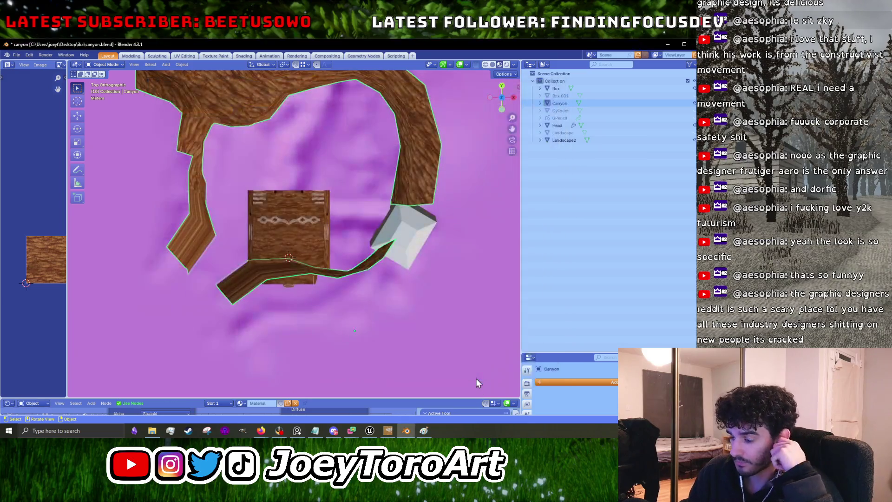
pyautogui.click(669, 45)
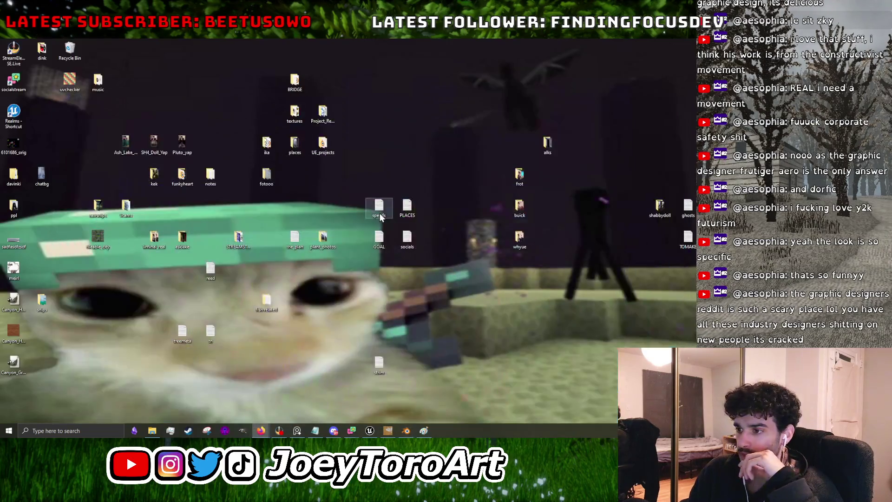
# Back in Unreal, enlarge the Content Browser and navigate to Buildings_Props > Models.
pyautogui.click(367, 432)
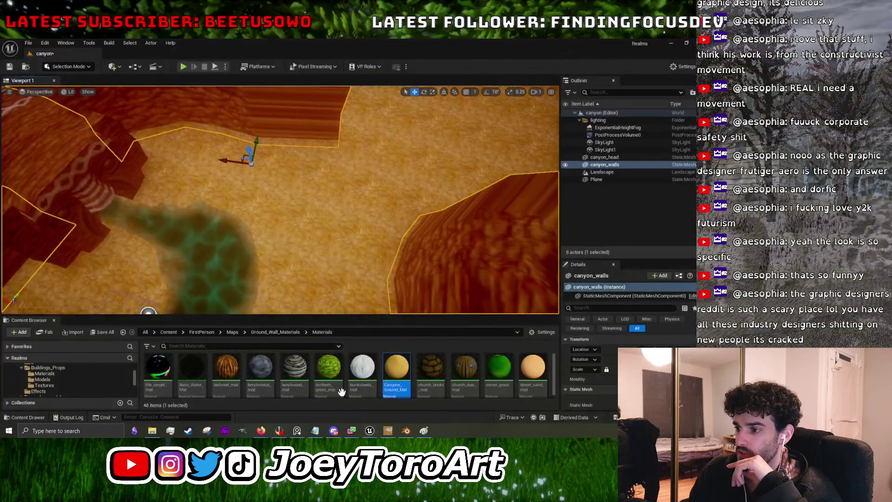
pyautogui.moveTo(346, 317); pyautogui.dragTo(341, 231)
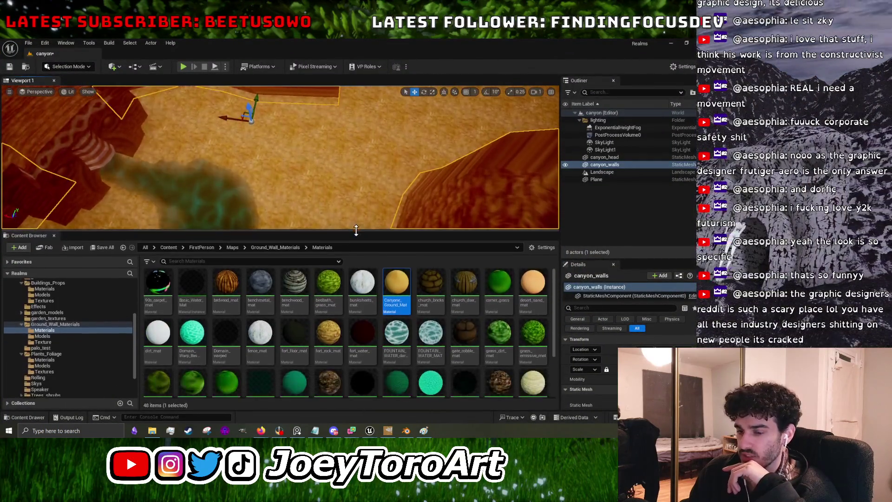
pyautogui.click(52, 336)
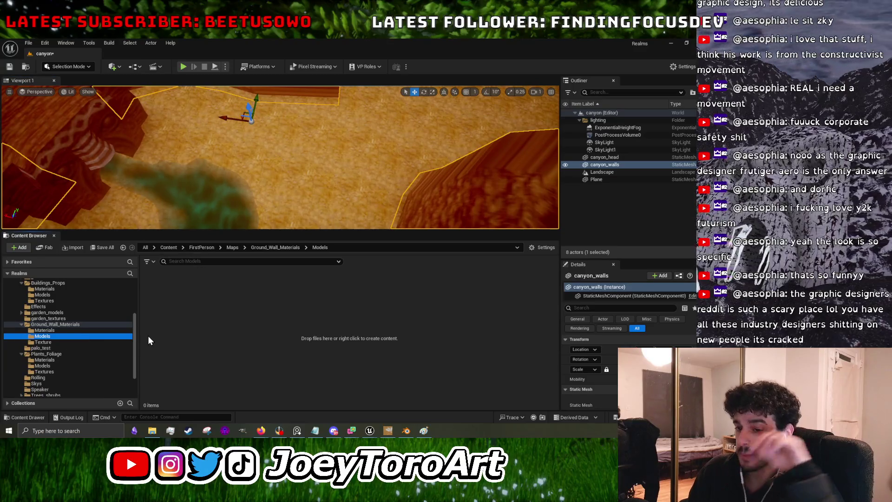
pyautogui.scroll(-3, 80, 344)
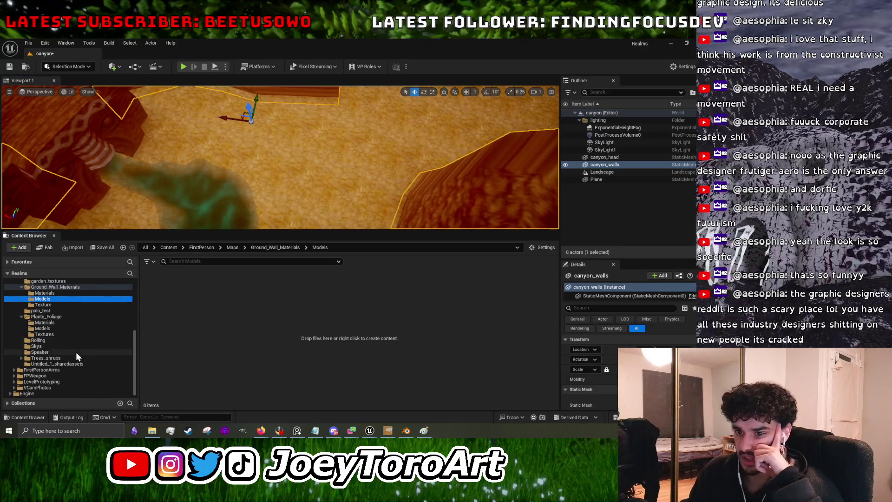
pyautogui.click(65, 330)
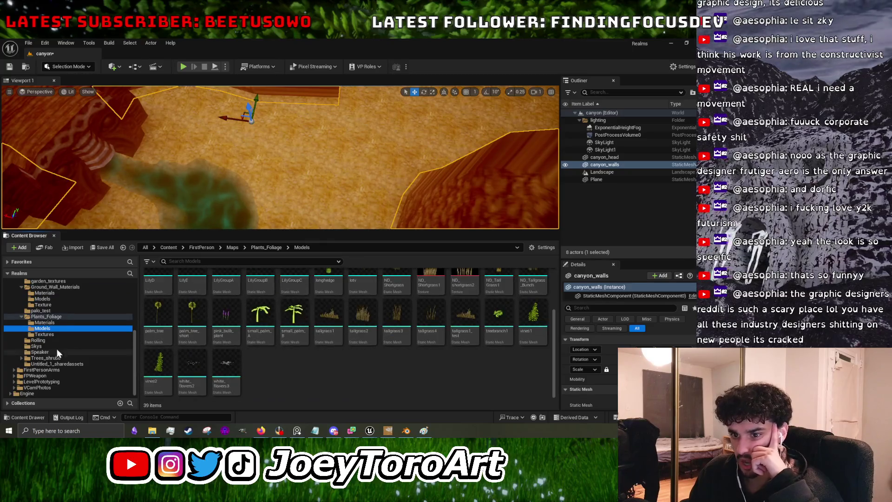
pyautogui.scroll(5, 60, 368)
pyautogui.click(60, 365)
pyautogui.scroll(2, 56, 369)
pyautogui.click(54, 371)
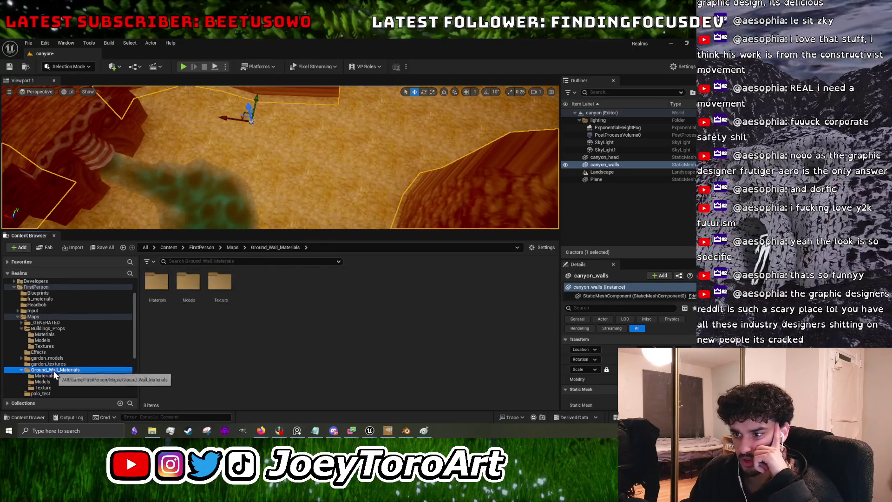
pyautogui.click(62, 334)
pyautogui.click(65, 328)
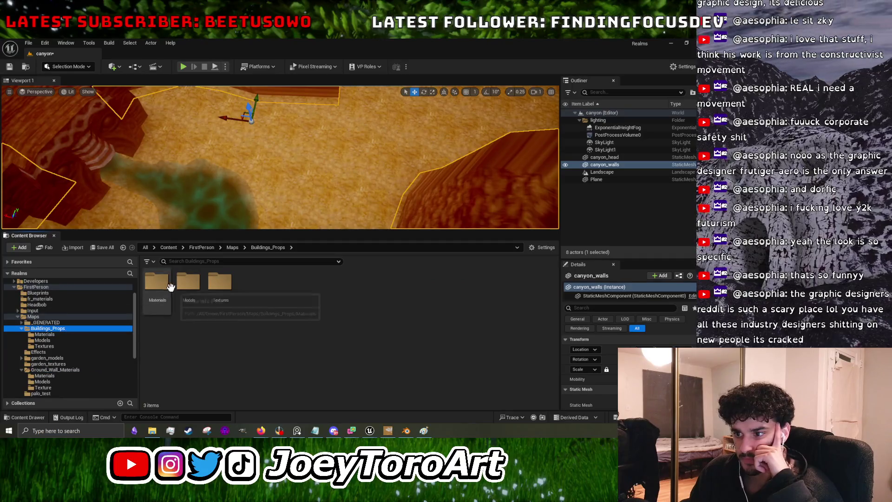
pyautogui.doubleClick(188, 283)
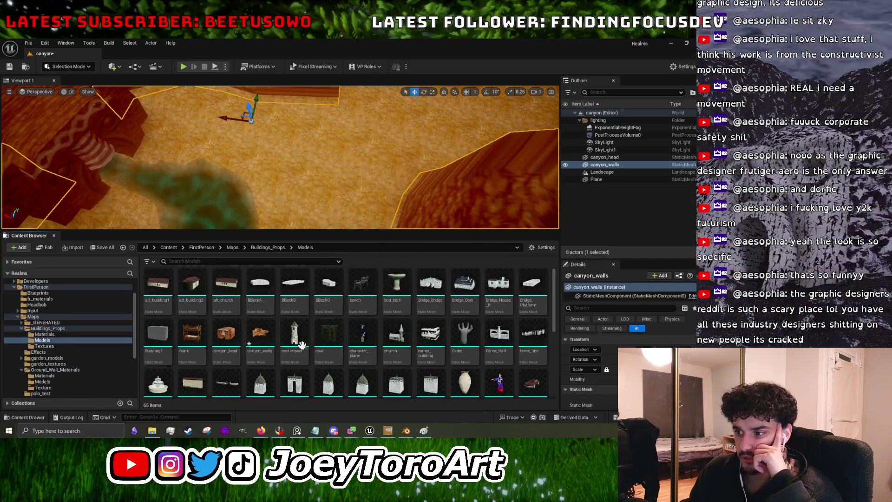
# Reimport canyon_walls with the new FBX file and fly the camera over the reshaped walls.
pyautogui.click(263, 341)
pyautogui.rightClick(263, 342)
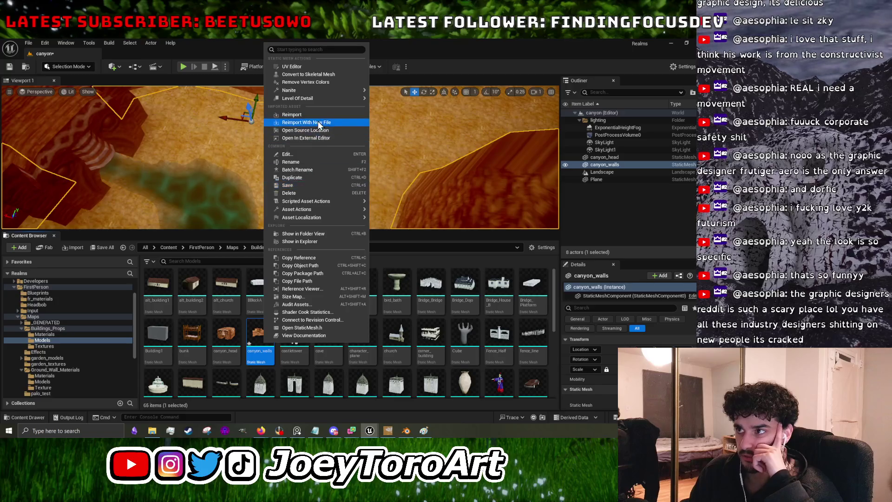
pyautogui.click(321, 118)
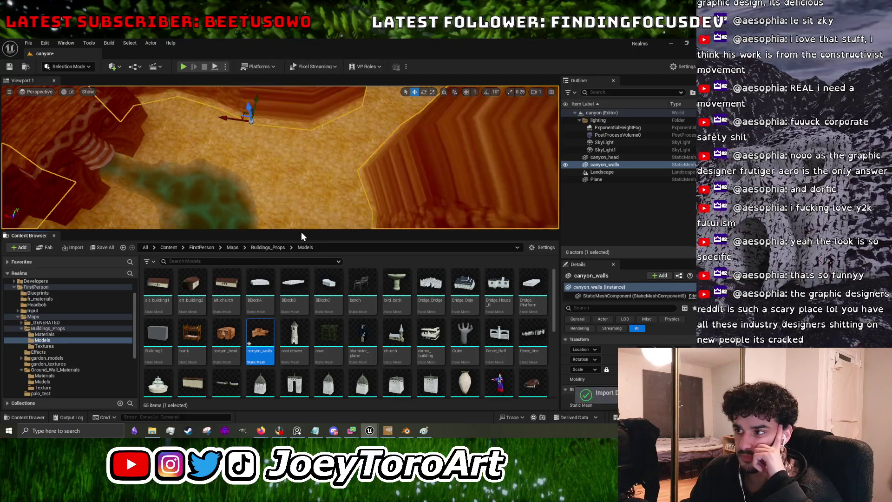
pyautogui.moveTo(299, 231); pyautogui.dragTo(300, 369)
pyautogui.moveTo(301, 325)
pyautogui.mouseDown()
pyautogui.moveTo(261, 325)
pyautogui.moveTo(307, 311)
pyautogui.moveTo(312, 240)
pyautogui.mouseUp()
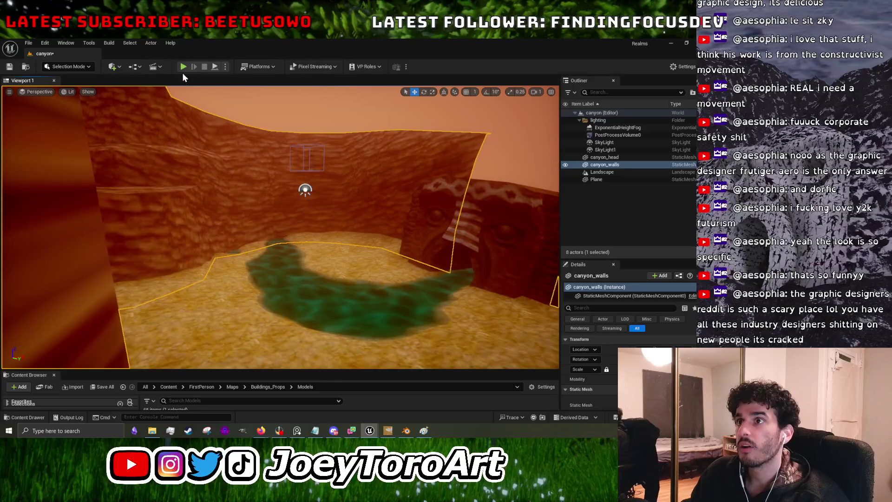
# Play-test the canyon level in first person, then stop with Esc.
pyautogui.click(183, 67)
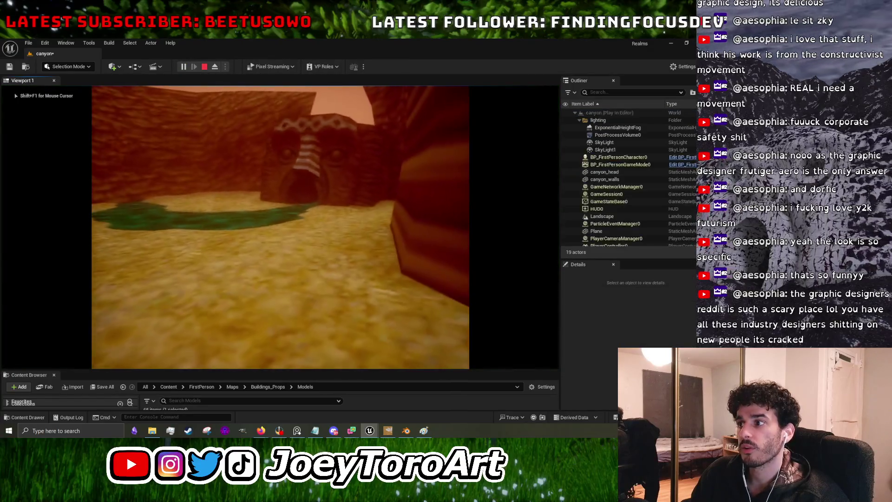
pyautogui.moveTo(280, 227)
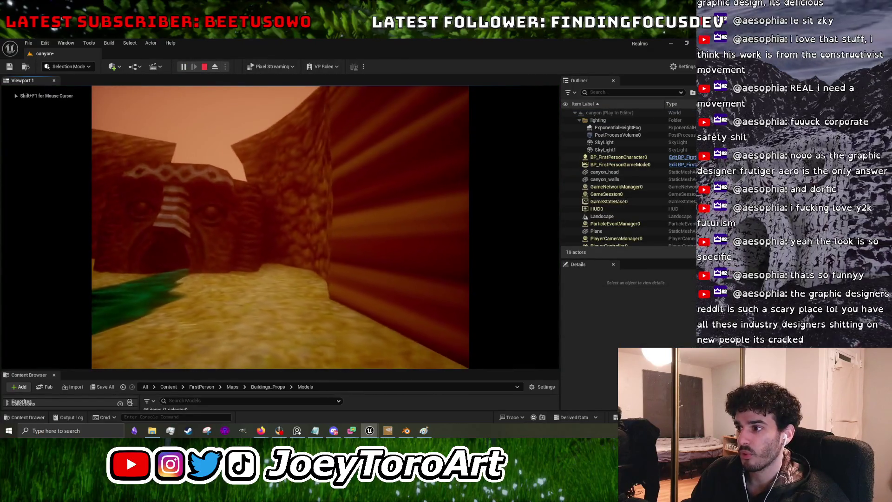
pyautogui.press('Escape')
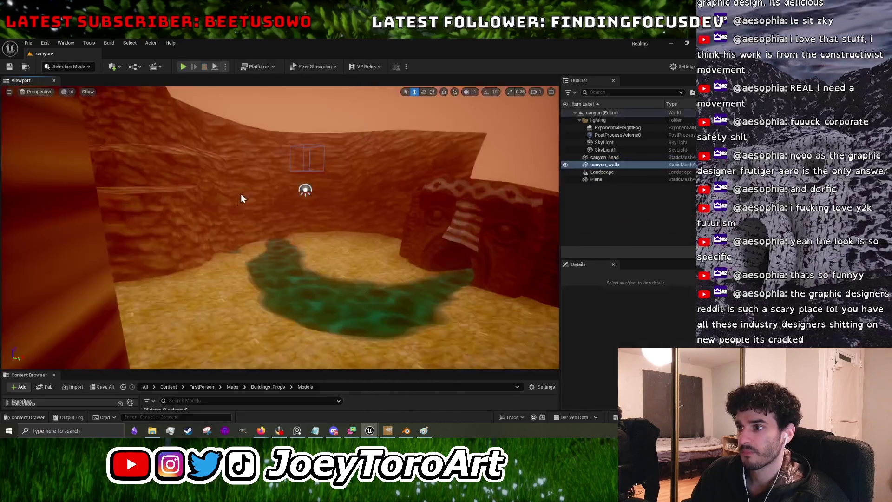
# Select the canyon walls, orbit the view over the whole canyon, and minimize Unreal.
pyautogui.click(243, 195)
pyautogui.scroll(-10, 281, 228)
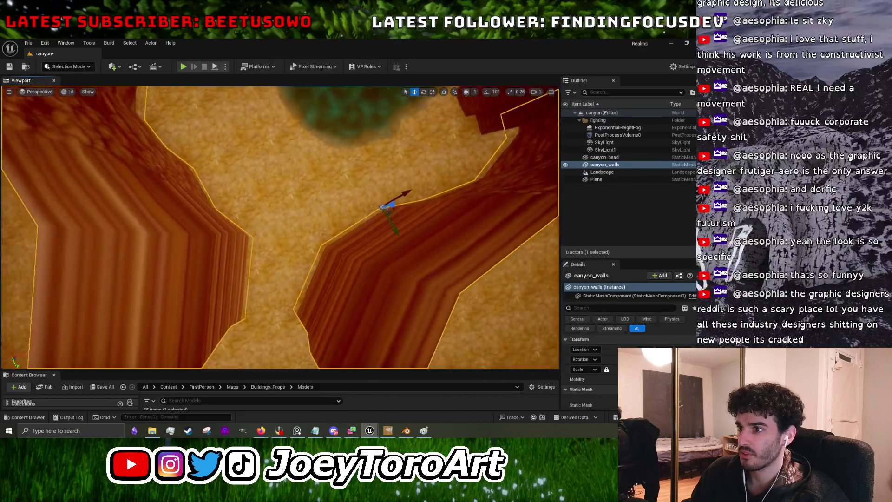
pyautogui.moveTo(280, 227)
pyautogui.mouseDown()
pyautogui.moveTo(465, 228)
pyautogui.moveTo(380, 103)
pyautogui.mouseUp()
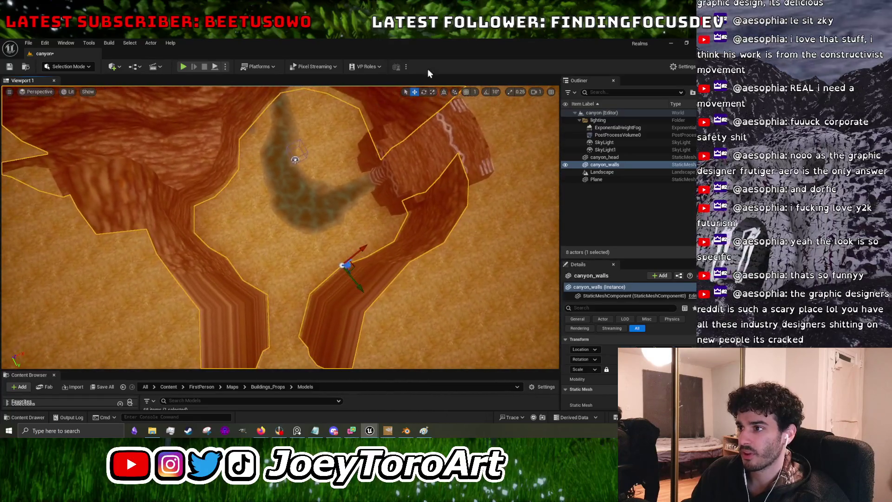
pyautogui.moveTo(347, 190); pyautogui.dragTo(385, 189)
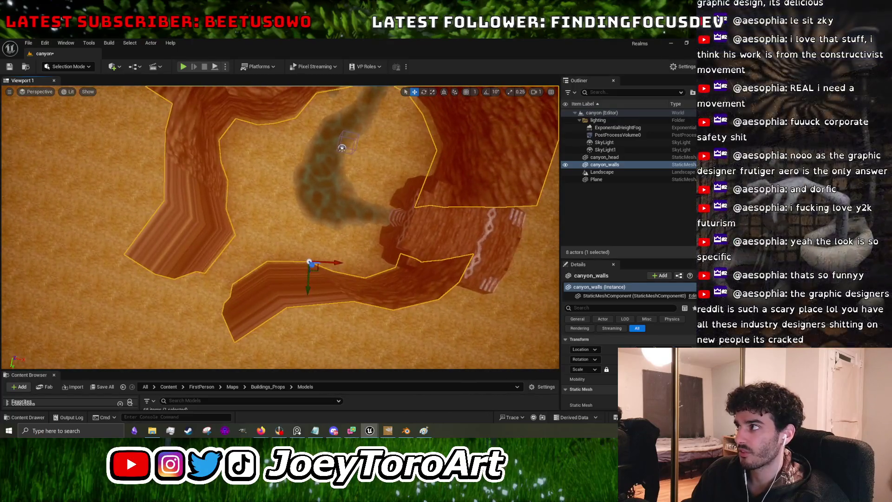
pyautogui.click(672, 43)
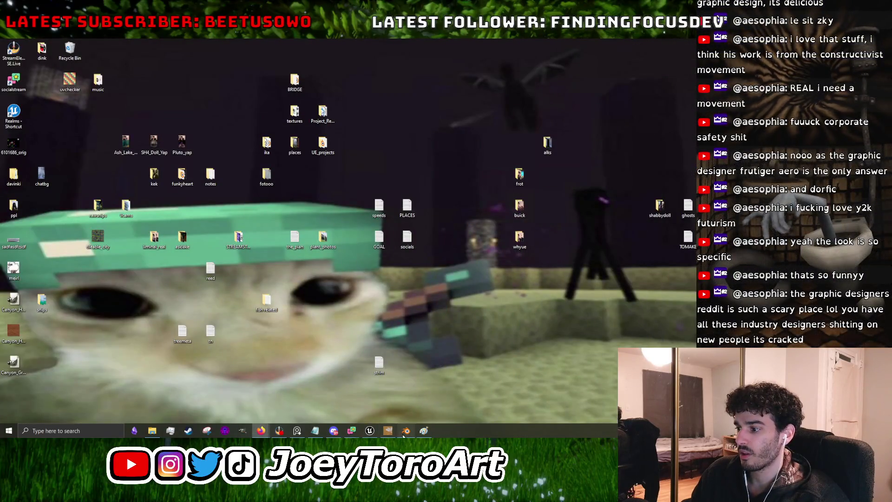
# In Blender, lasso-select the left part of the canyon mesh and move it up and right.
pyautogui.click(406, 431)
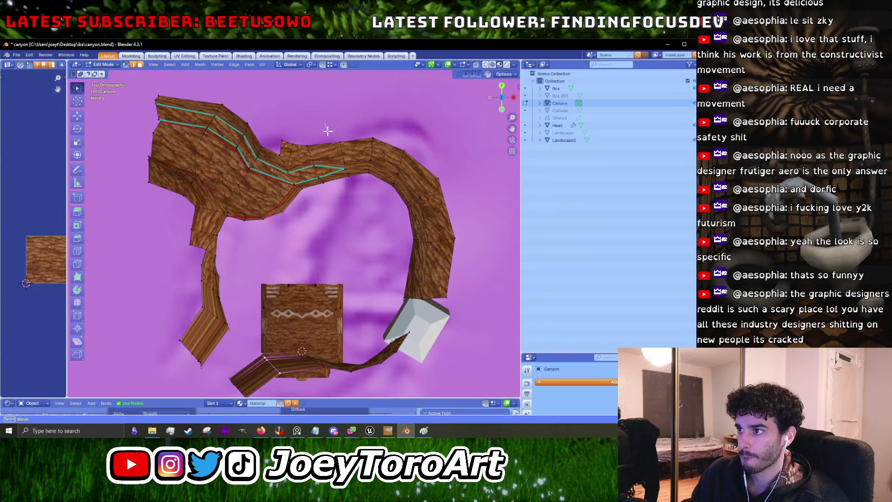
pyautogui.moveTo(325, 231)
pyautogui.mouseDown()
pyautogui.moveTo(244, 258)
pyautogui.moveTo(209, 255)
pyautogui.moveTo(112, 107)
pyautogui.moveTo(275, 89)
pyautogui.mouseUp()
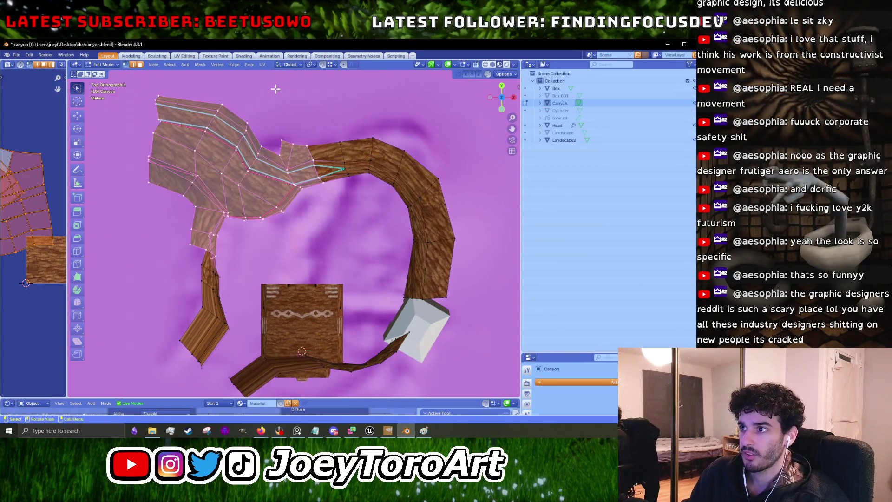
pyautogui.press('g')
pyautogui.click(367, 115)
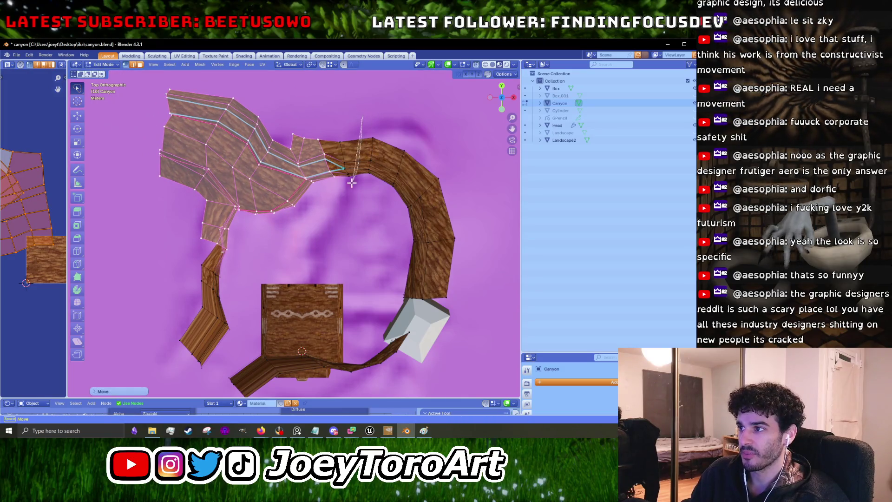
pyautogui.click(360, 90)
# Select the upper-left wall faces and shift and rotate them up and to the right.
pyautogui.moveTo(387, 174)
pyautogui.mouseDown()
pyautogui.moveTo(348, 120)
pyautogui.moveTo(319, 122)
pyautogui.mouseUp()
pyautogui.press('g')
pyautogui.click(380, 83)
pyautogui.press('g')
pyautogui.click(384, 95)
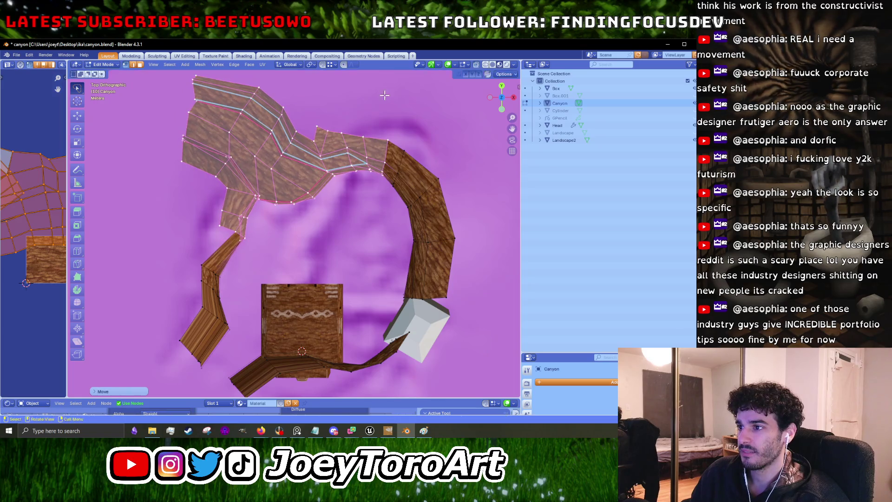
pyautogui.press('g')
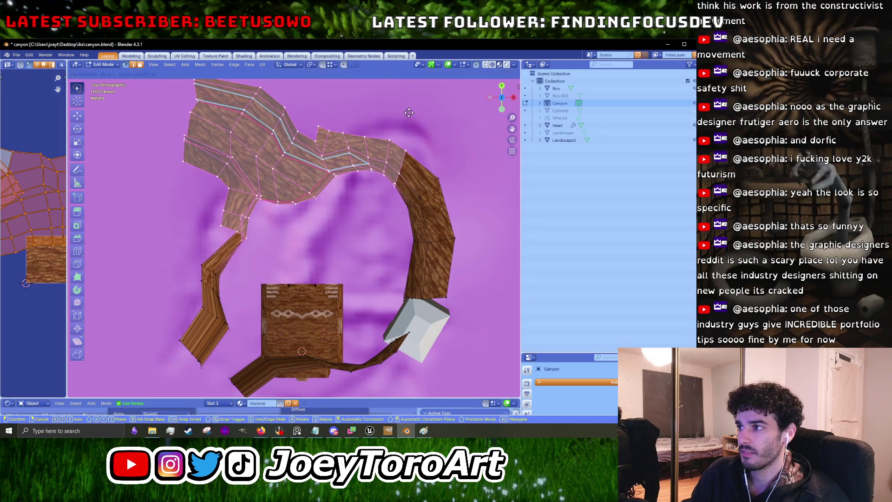
pyautogui.click(428, 108)
pyautogui.press('g')
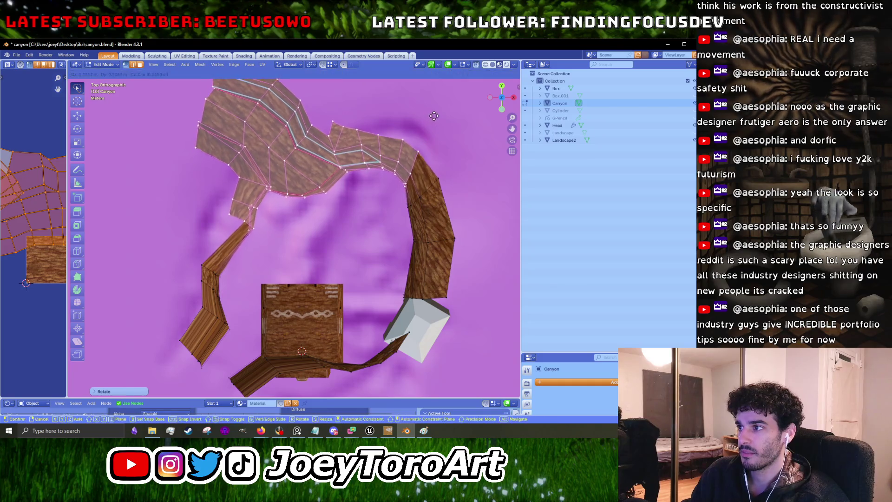
pyautogui.click(276, 222)
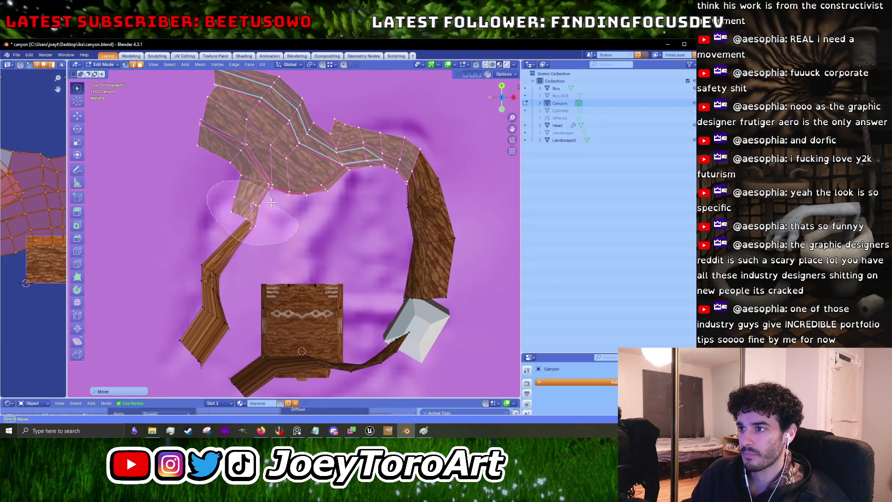
# Nudge the small face atop the left passage right and reposition a passage edge.
pyautogui.click(265, 204)
pyautogui.press('g')
pyautogui.click(269, 205)
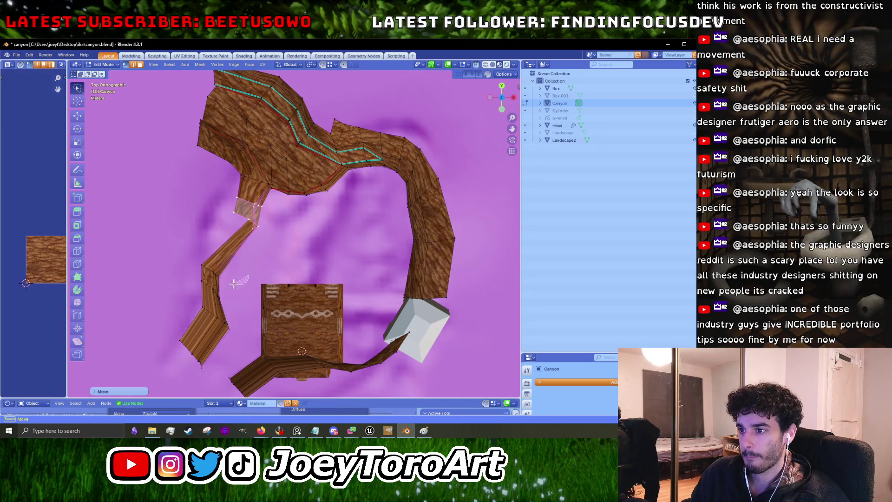
pyautogui.click(235, 284)
pyautogui.press('g')
pyautogui.click(209, 236)
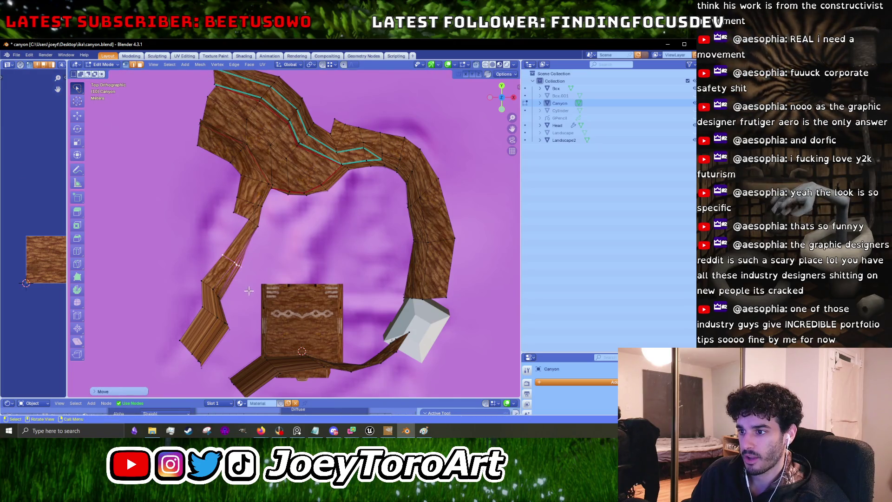
pyautogui.press('g')
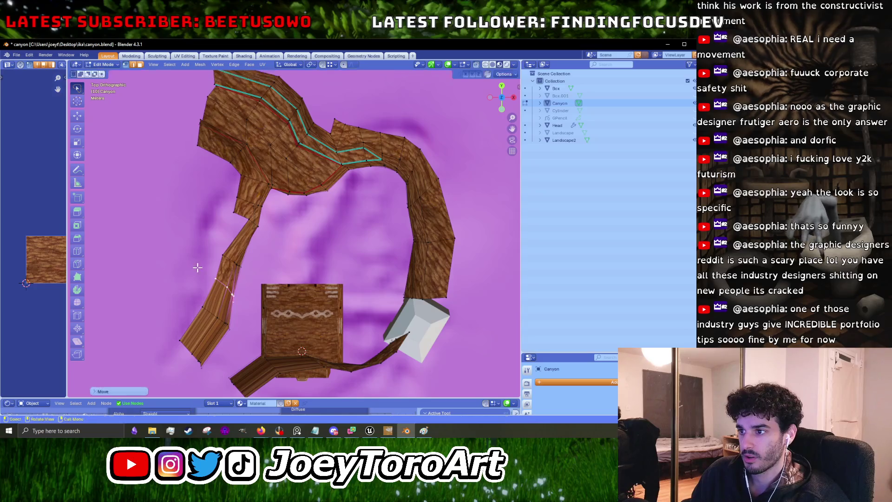
pyautogui.click(209, 243)
pyautogui.press('g')
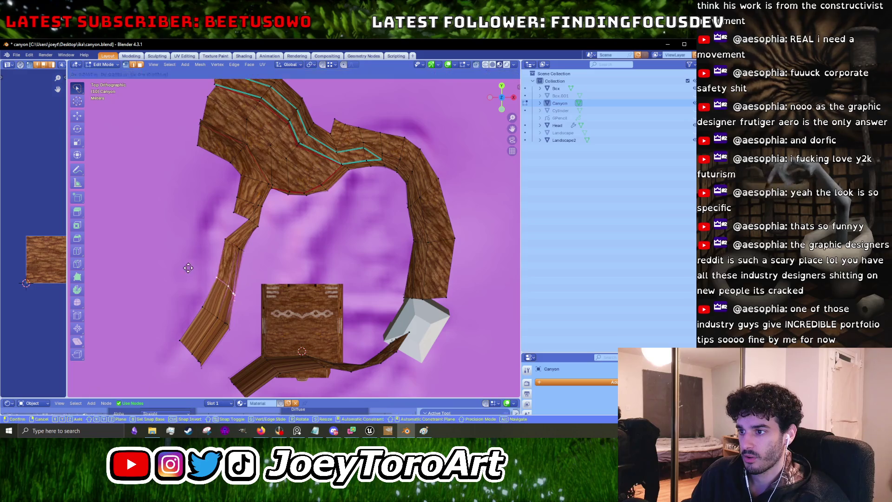
pyautogui.click(195, 263)
# Move a lower edge of the left passage and return to Object Mode.
pyautogui.click(218, 316)
pyautogui.press('g')
pyautogui.click(230, 320)
pyautogui.scroll(-5, 229, 320)
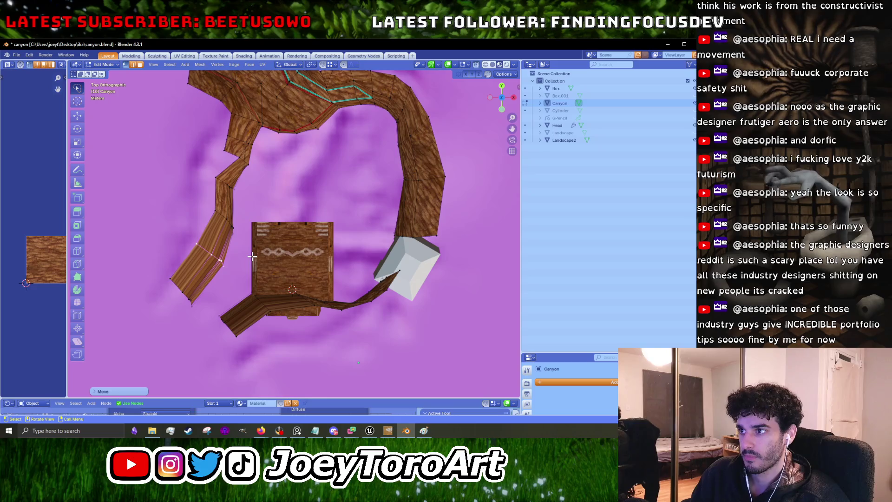
pyautogui.press('Tab')
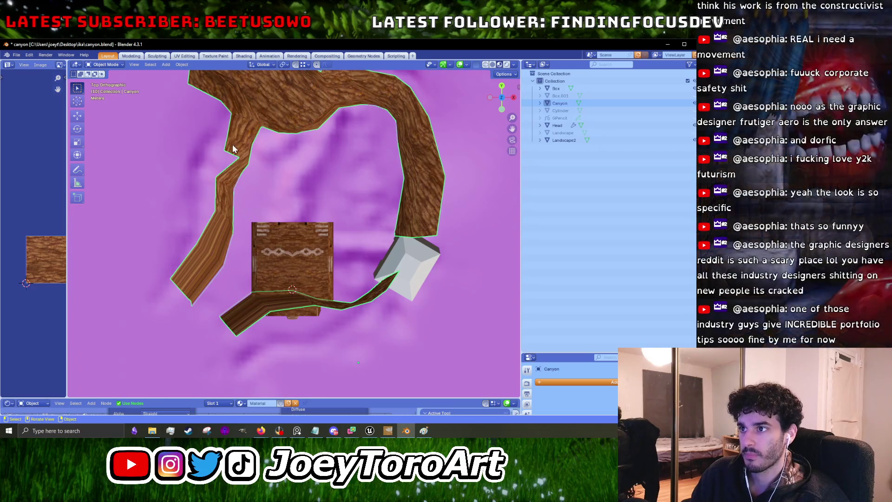
pyautogui.click(18, 54)
# Re-export the Canyon as FBX over canyon_walls.fbx, minimize Blender, and restore Unreal.
pyautogui.moveTo(46, 170)
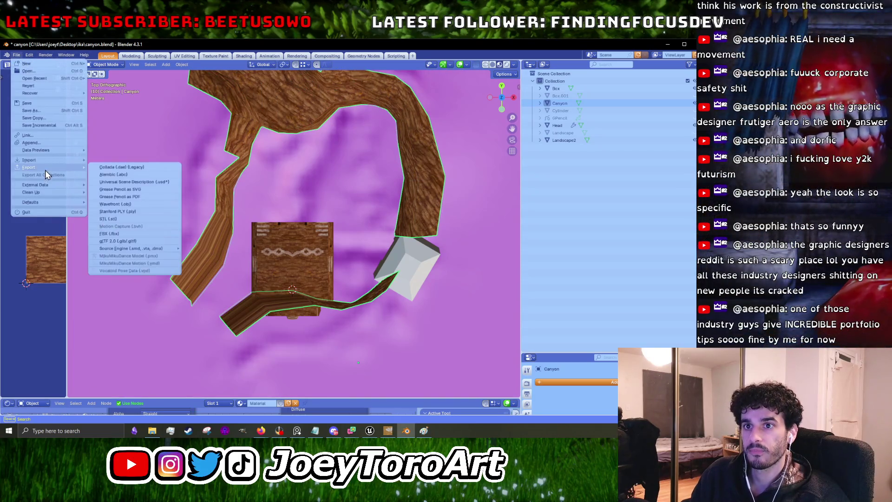
pyautogui.click(106, 234)
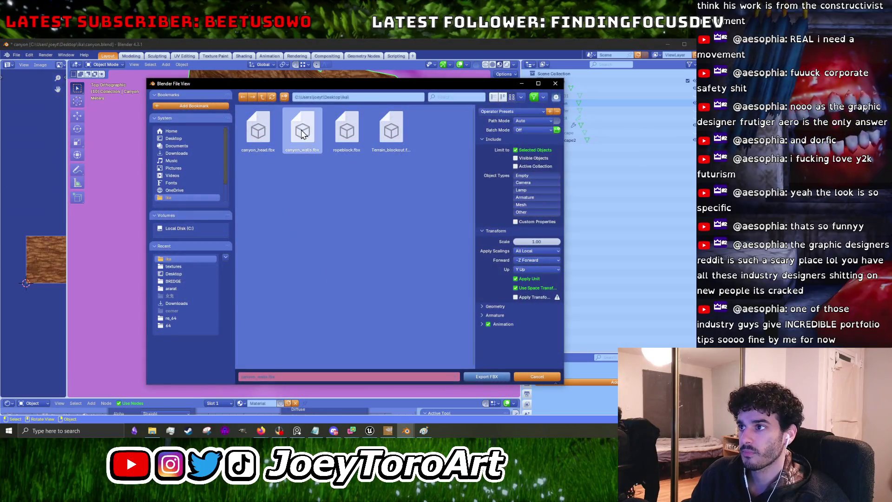
pyautogui.click(492, 377)
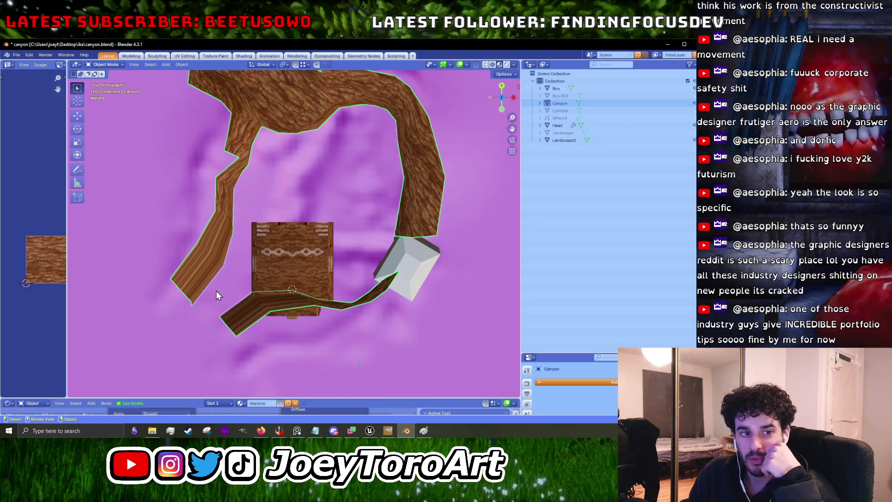
pyautogui.click(669, 45)
pyautogui.click(369, 433)
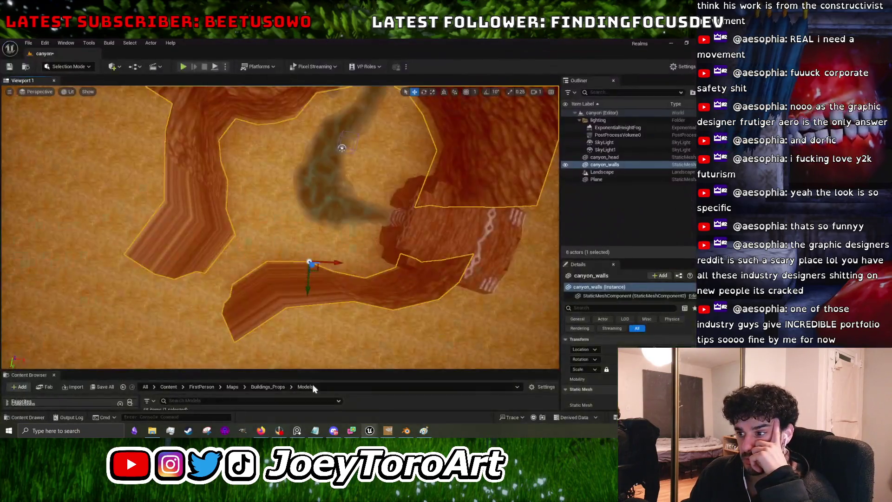
# Reimport canyon_walls from the updated FBX, shrink the Content Browser, and start a play-test.
pyautogui.moveTo(175, 370); pyautogui.dragTo(174, 149)
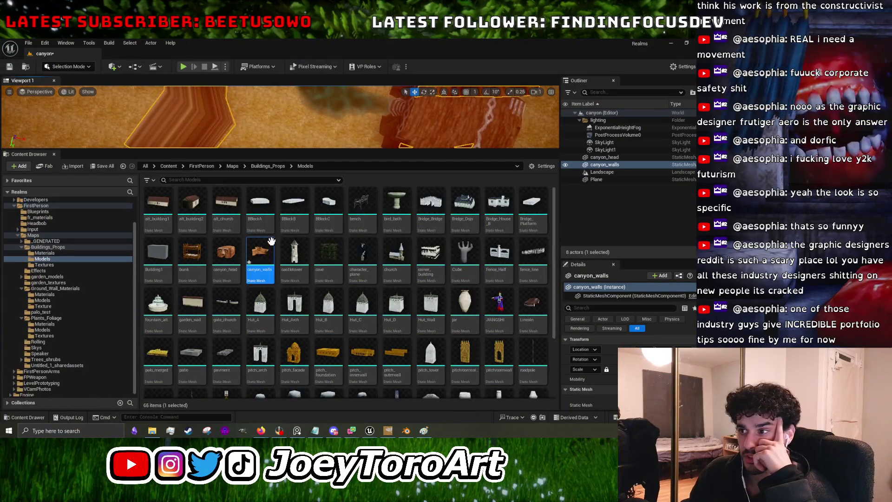
pyautogui.rightClick(272, 260)
pyautogui.click(305, 198)
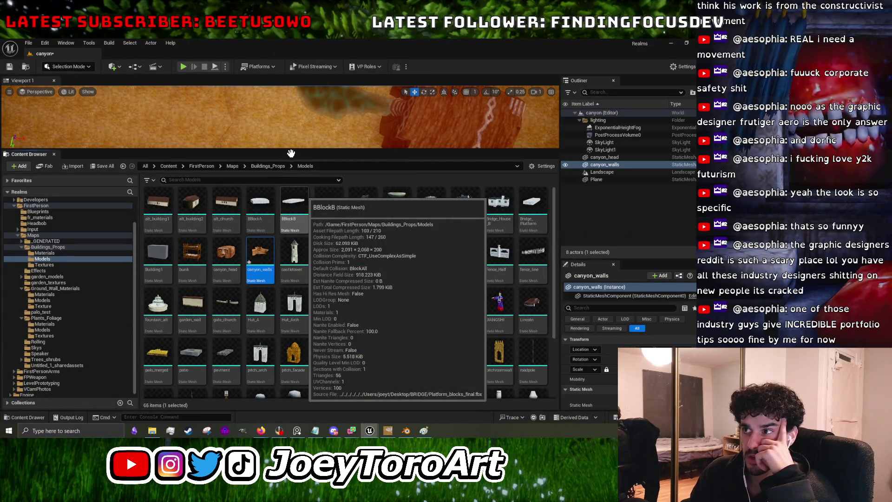
pyautogui.moveTo(294, 150); pyautogui.dragTo(295, 360)
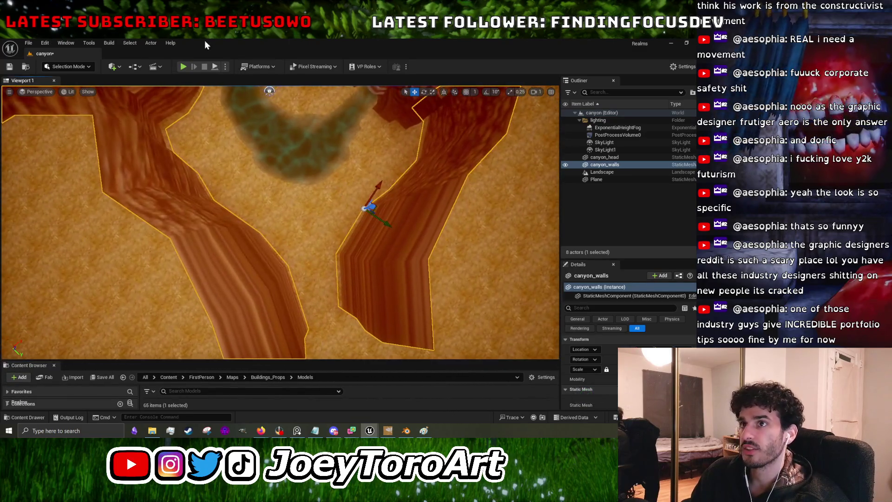
pyautogui.click(183, 68)
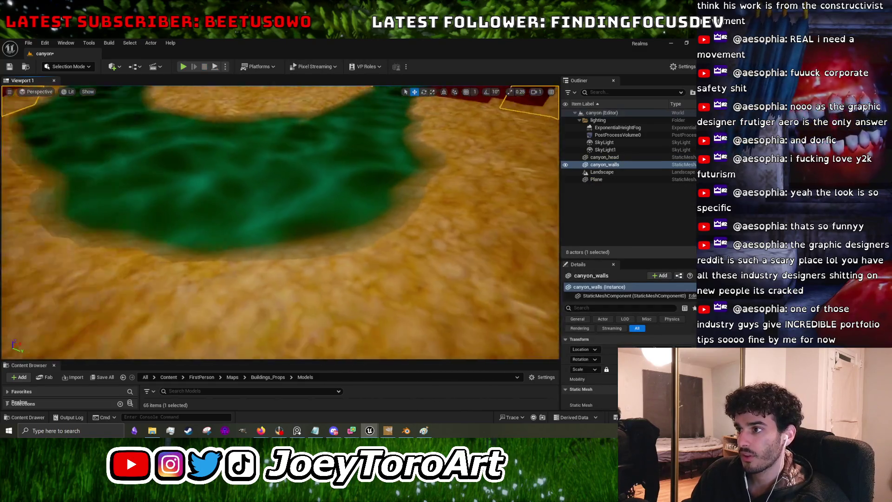
# Restart the play-test, walk forward toward the carved head, then stop with Esc.
pyautogui.click(203, 67)
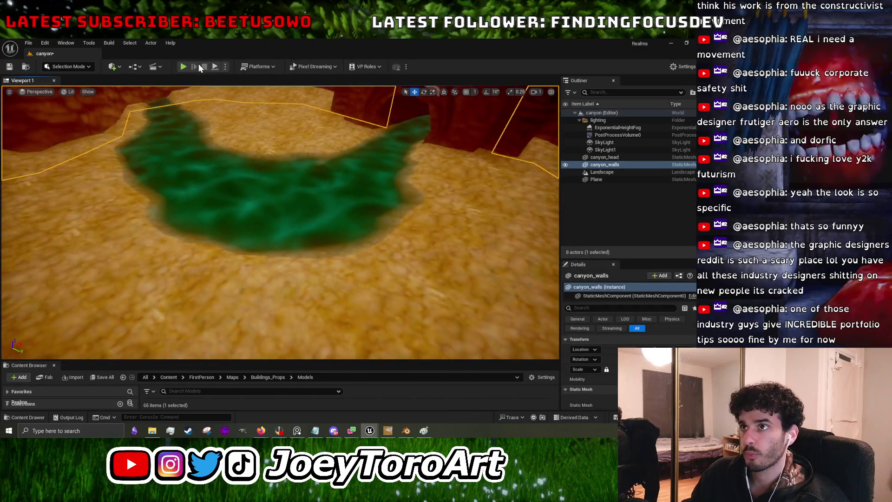
pyautogui.click(183, 67)
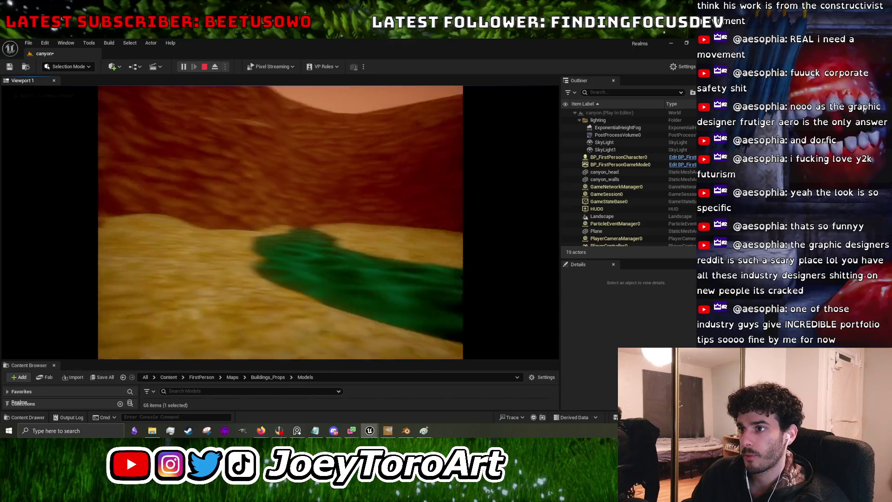
pyautogui.press('w')
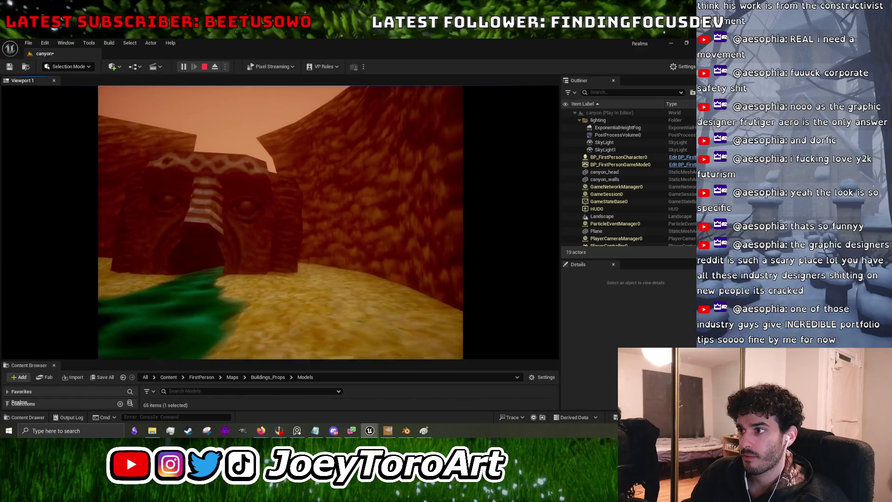
pyautogui.press('Escape')
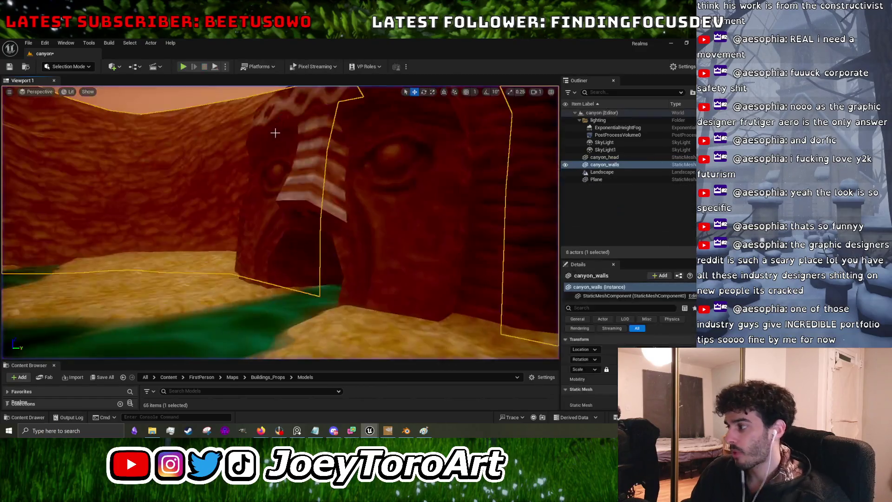